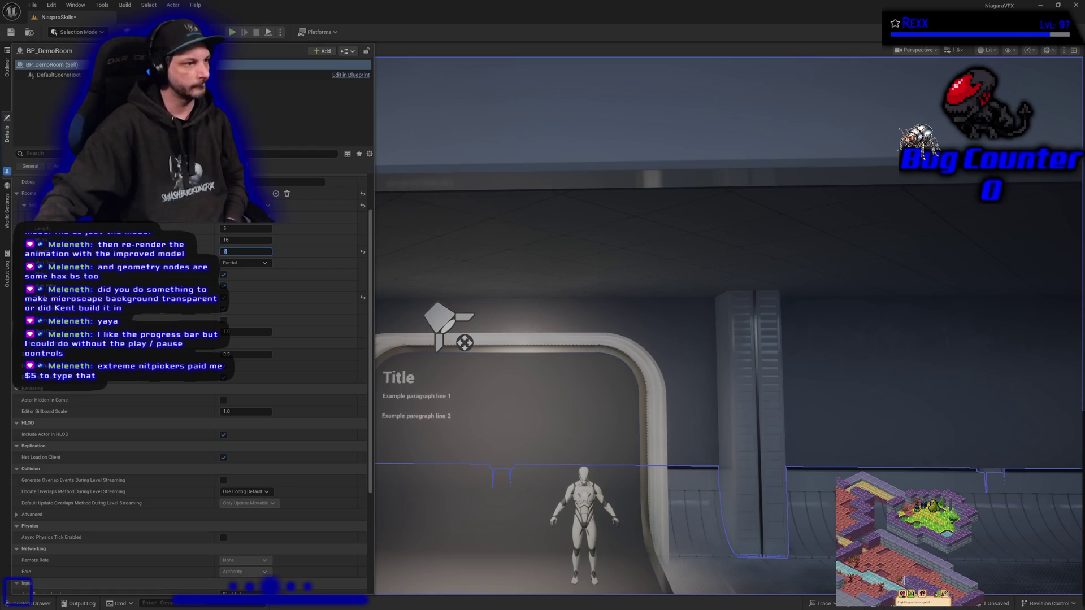
- Select the BP_DemoDisplay actor next to the mannequin so its properties appear in Details
{"action": "left_click", "coordinate": [528, 393]}
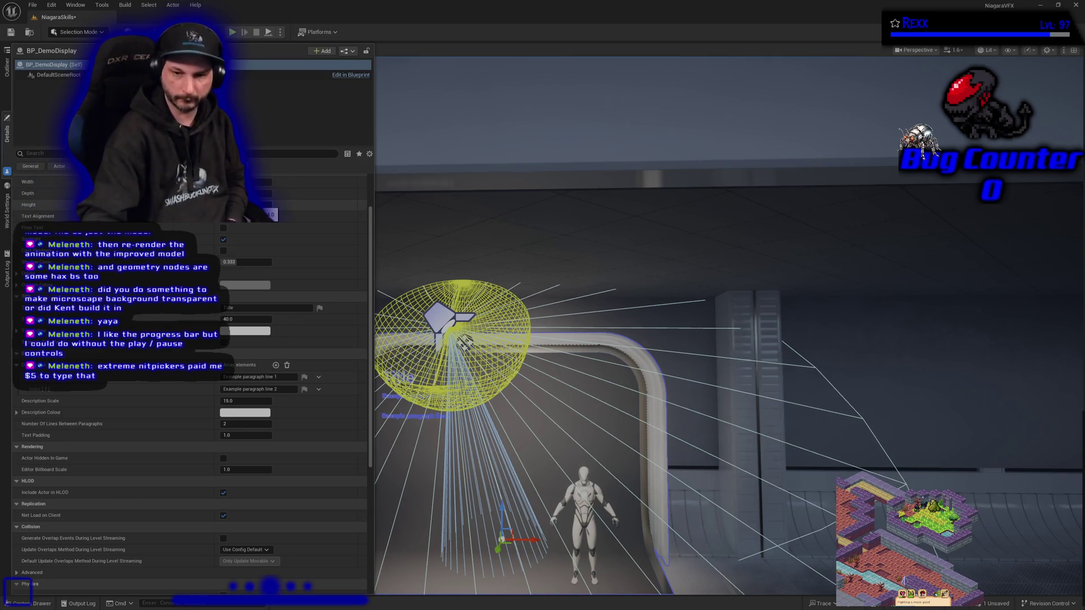
- Enter new Height, Depth and Width values for BP_DemoDisplay to raise and enlarge its frame
{"action": "key", "text": "Return"}
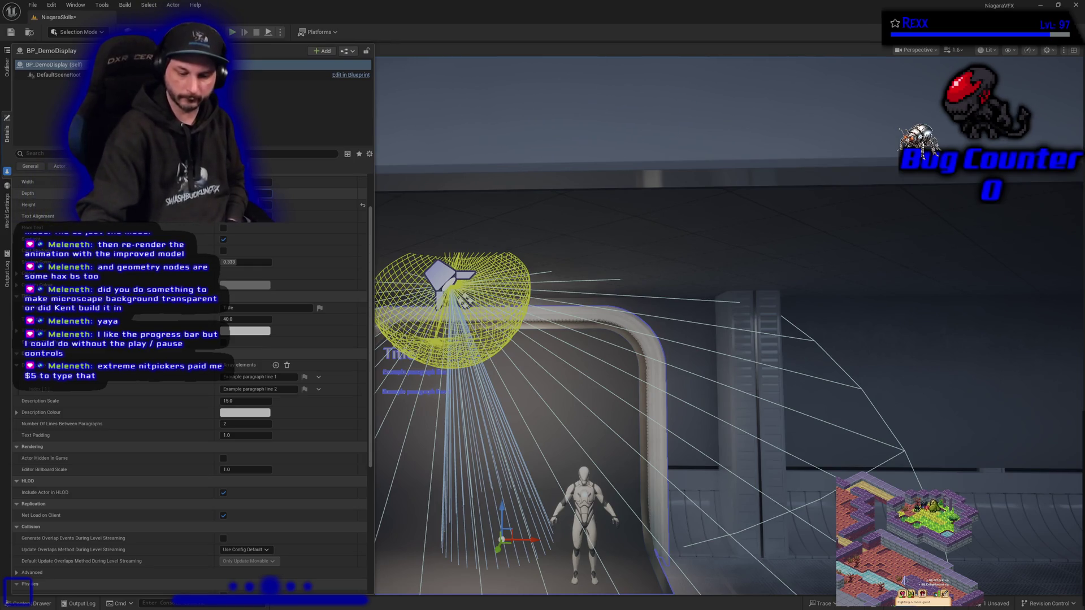
{"action": "key", "text": "Return"}
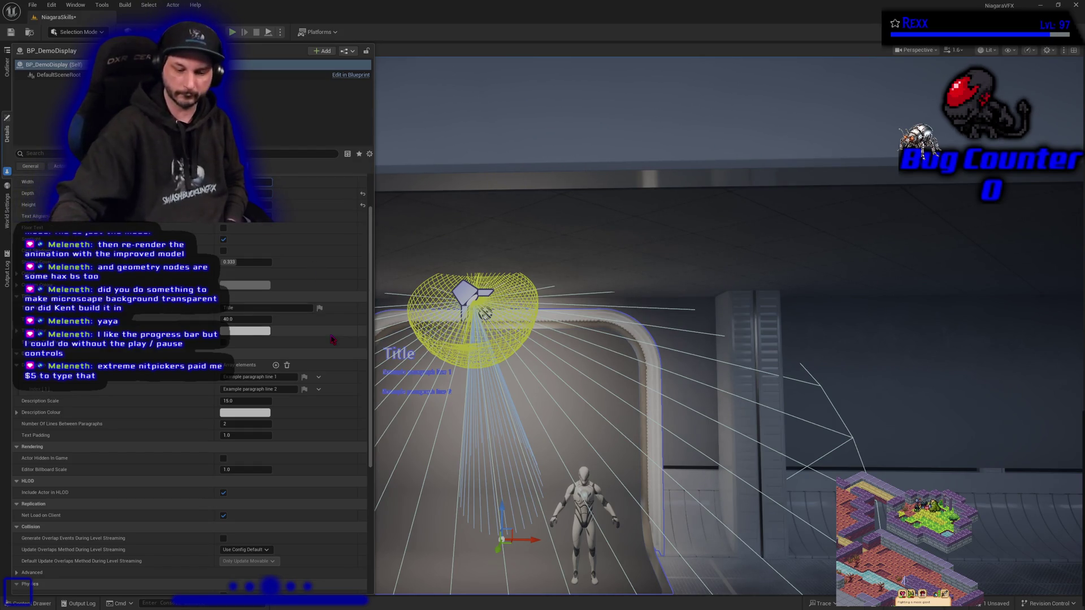
{"action": "key", "text": "Return"}
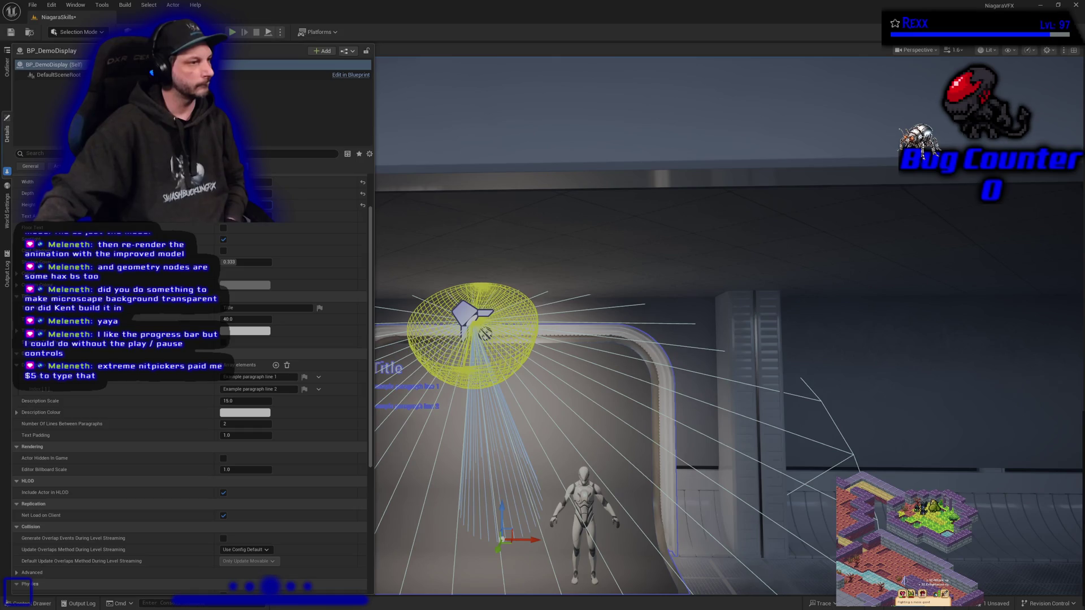
- Frame the display, then fly the camera over to the arch and the sky windows
{"action": "key", "text": "f"}
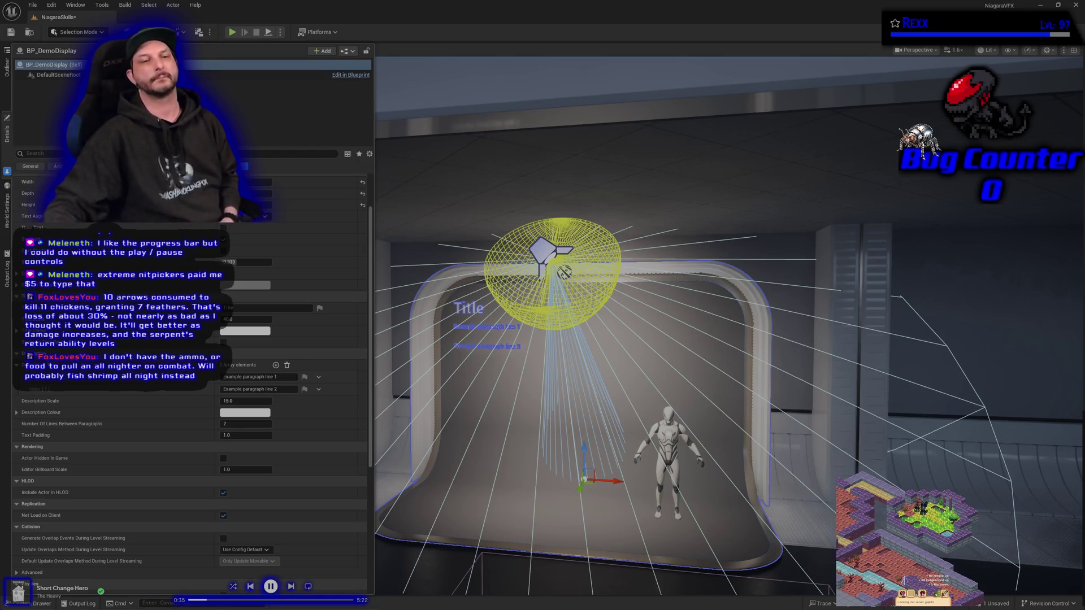
{"action": "mouse_move", "coordinate": [729, 328]}
{"action": "left_mouse_down"}
{"action": "mouse_move", "coordinate": [718, 330]}
{"action": "mouse_move", "coordinate": [780, 339]}
{"action": "mouse_move", "coordinate": [792, 316]}
{"action": "left_mouse_up"}
{"action": "mouse_move", "coordinate": [481, 269]}
{"action": "left_mouse_down"}
{"action": "mouse_move", "coordinate": [508, 267]}
{"action": "mouse_move", "coordinate": [481, 269]}
{"action": "left_mouse_up"}
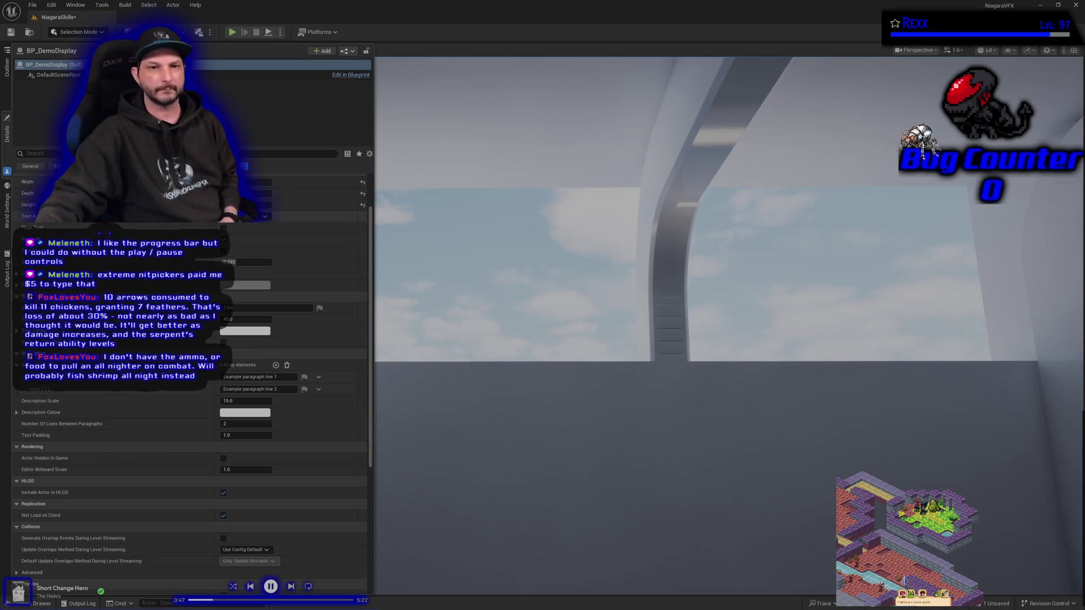
- Select BP_DemoRoom and set its Room Type to Closed
{"action": "scroll", "coordinate": [189, 340], "scroll_direction": "up", "scroll_amount": 3}
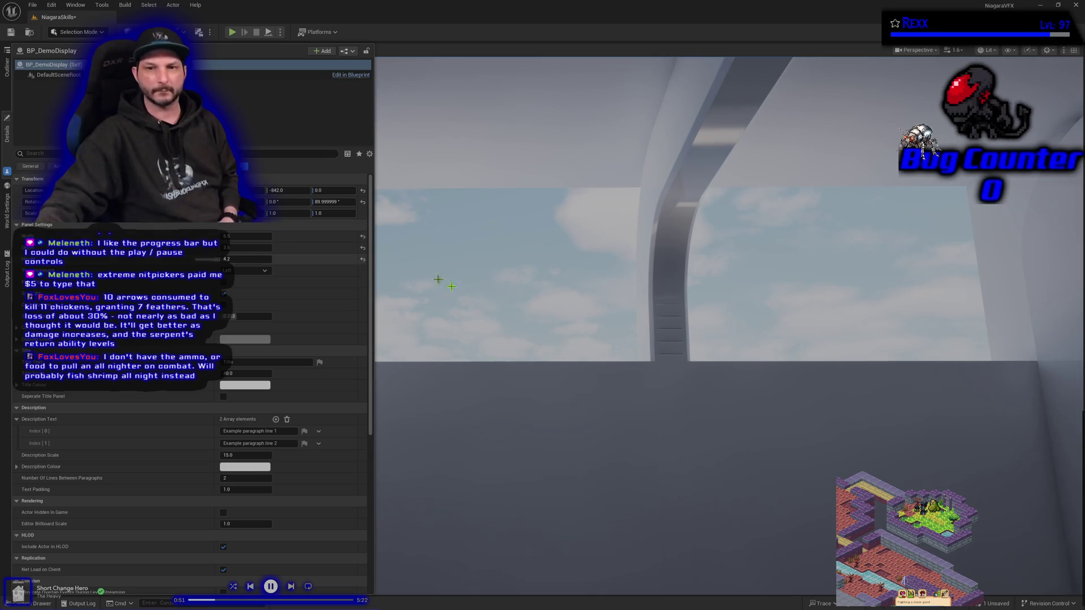
{"action": "left_click", "coordinate": [531, 446]}
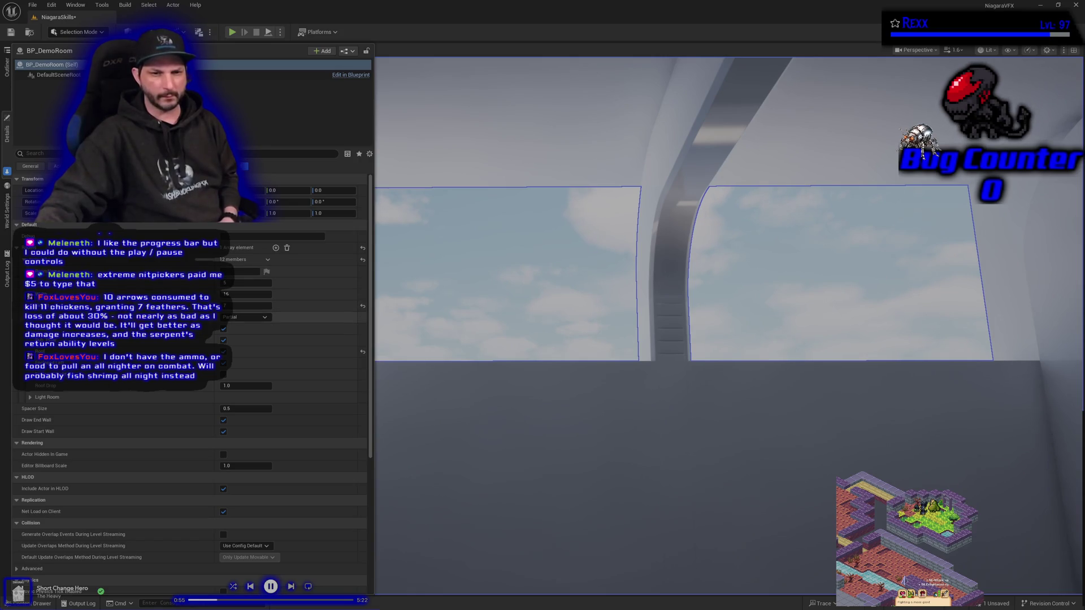
{"action": "left_click", "coordinate": [246, 317]}
{"action": "left_click", "coordinate": [243, 332]}
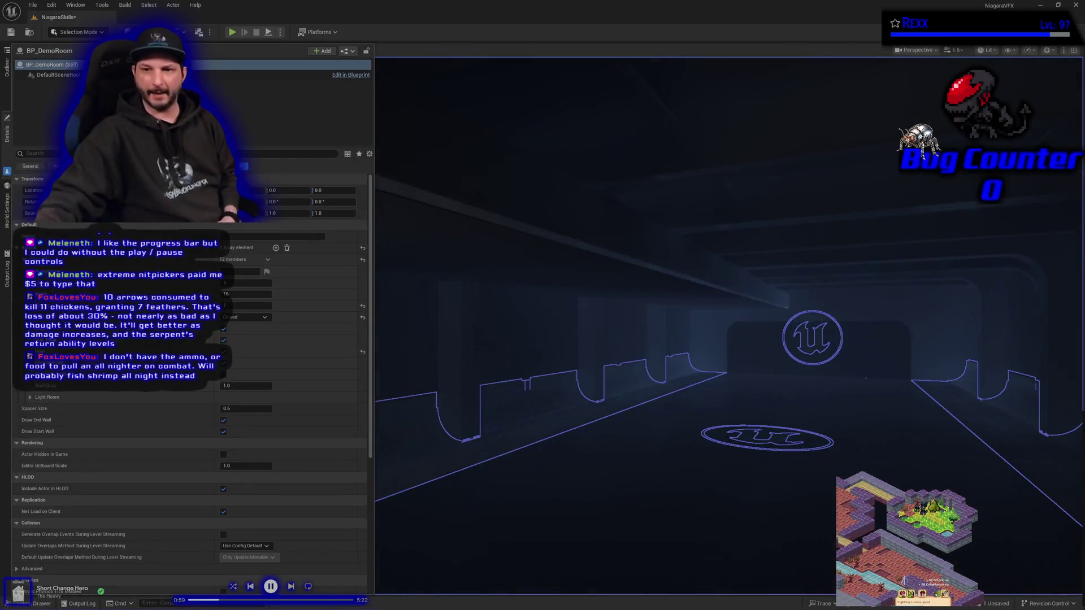
- Toggle the curved wall pieces off and back on, then enable the room's ceiling geometry
{"action": "left_click_drag", "start_coordinate": [729, 328], "coordinate": [666, 328]}
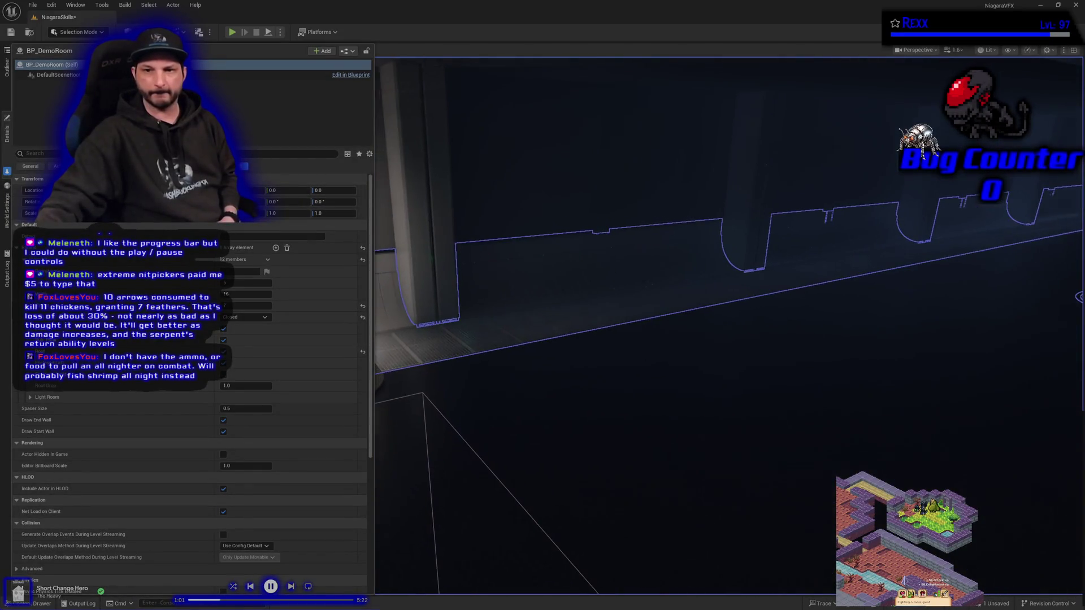
{"action": "mouse_move", "coordinate": [751, 431]}
{"action": "left_mouse_down"}
{"action": "mouse_move", "coordinate": [735, 429]}
{"action": "mouse_move", "coordinate": [752, 430]}
{"action": "left_mouse_up"}
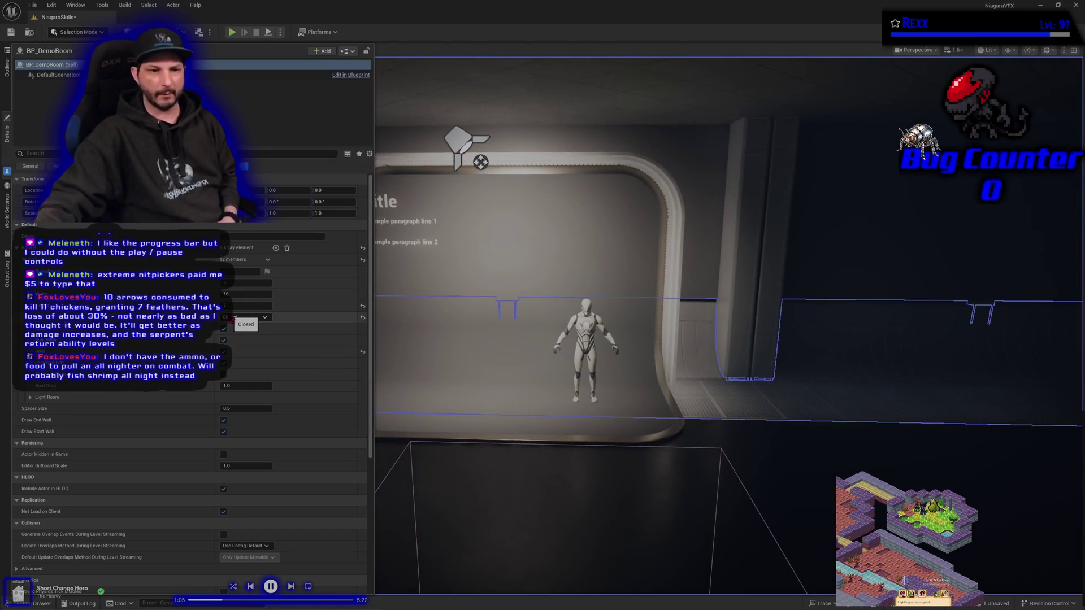
{"action": "left_click_drag", "start_coordinate": [565, 339], "coordinate": [537, 350]}
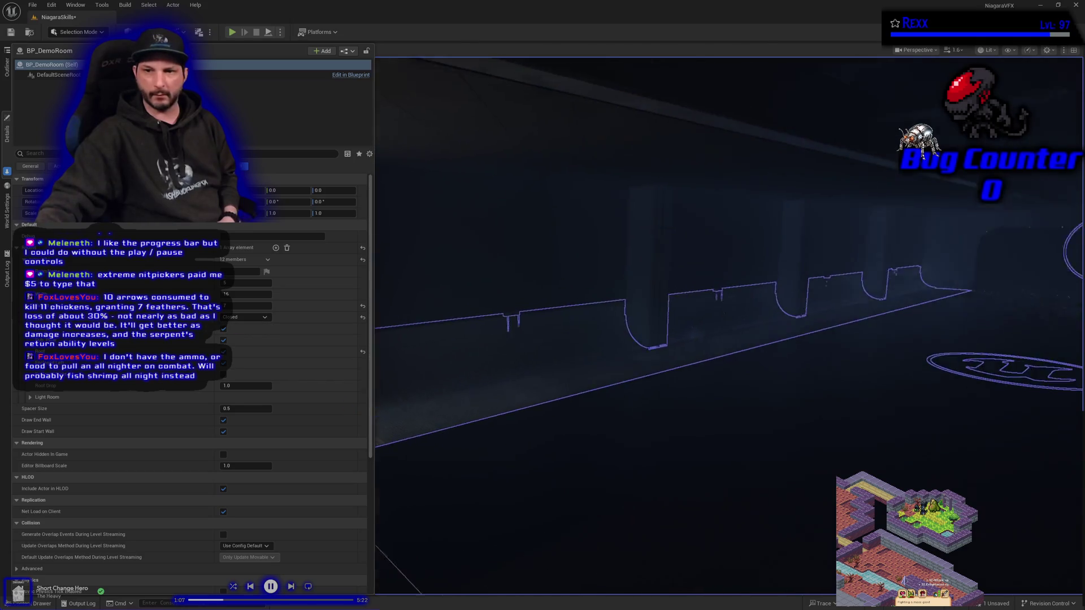
{"action": "left_click_drag", "start_coordinate": [380, 415], "coordinate": [380, 415]}
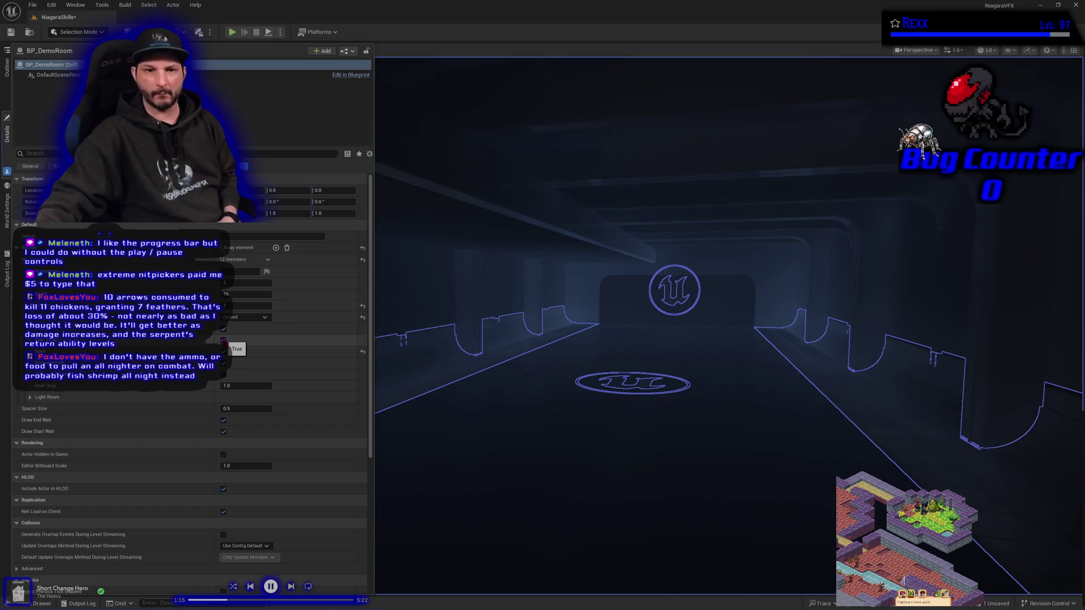
{"action": "left_click", "coordinate": [224, 329]}
{"action": "left_click", "coordinate": [224, 329]}
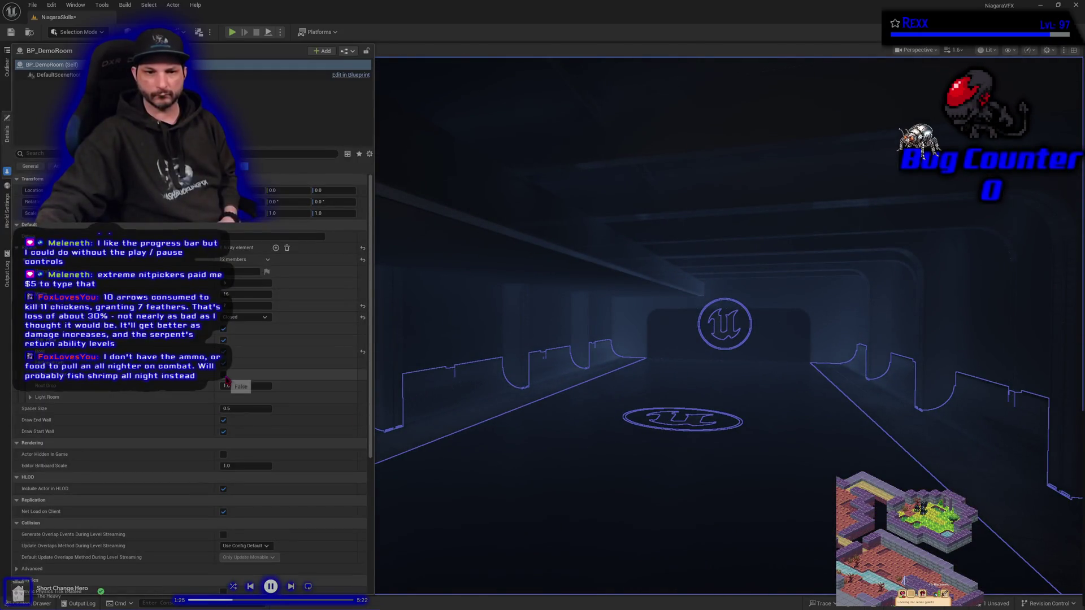
{"action": "left_click", "coordinate": [225, 378]}
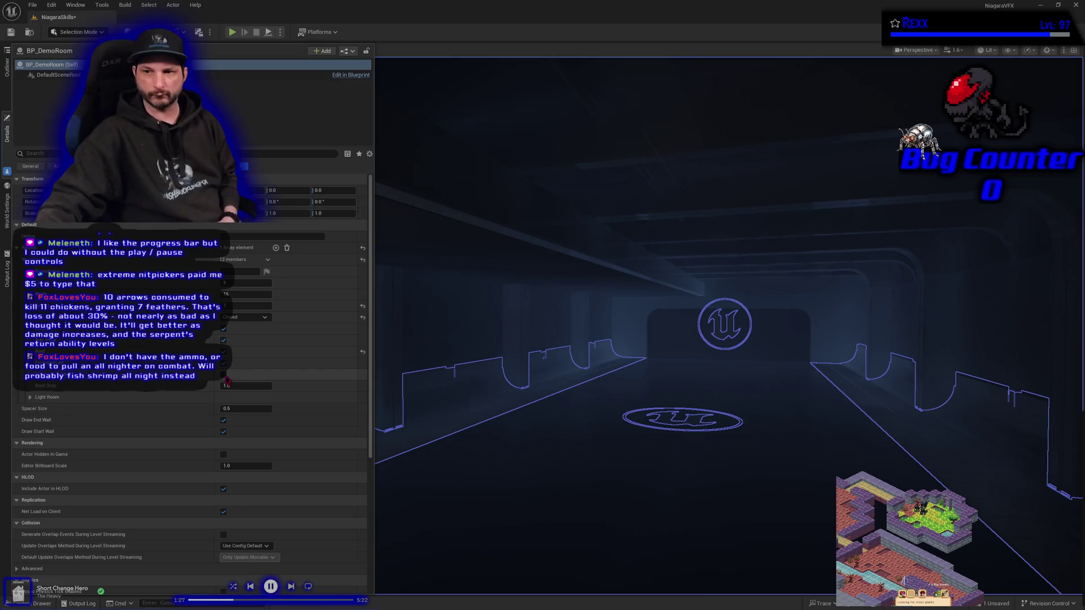
{"action": "left_click_drag", "start_coordinate": [600, 376], "coordinate": [600, 376]}
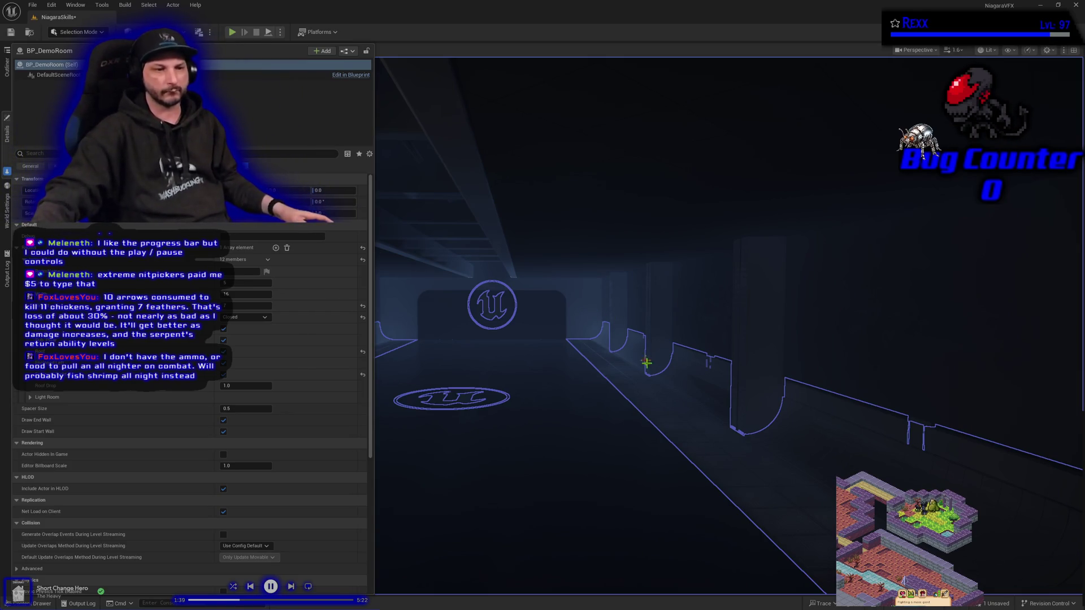
{"action": "left_click_drag", "start_coordinate": [647, 364], "coordinate": [565, 342]}
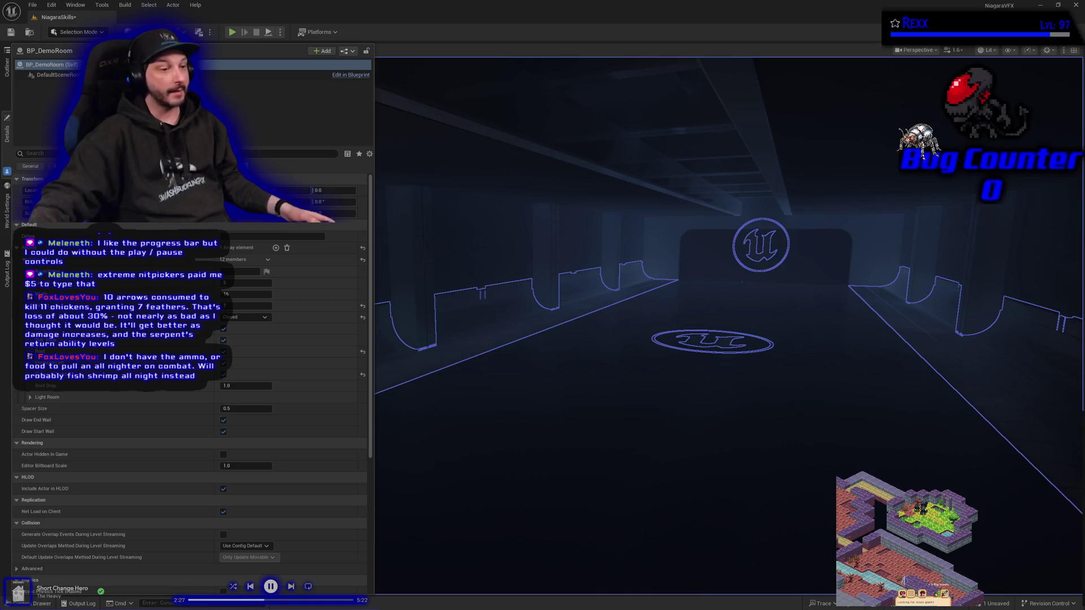
{"action": "mouse_move", "coordinate": [624, 419]}
{"action": "left_mouse_down"}
{"action": "mouse_move", "coordinate": [735, 407]}
{"action": "mouse_move", "coordinate": [460, 431]}
{"action": "left_mouse_up"}
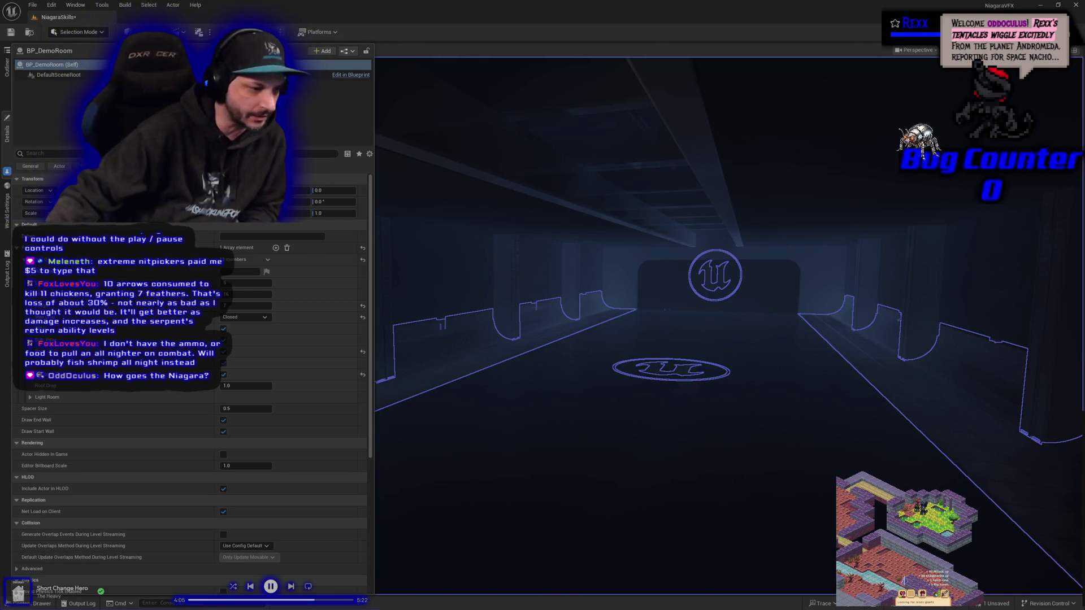
{"action": "key", "text": "alt+Tab"}
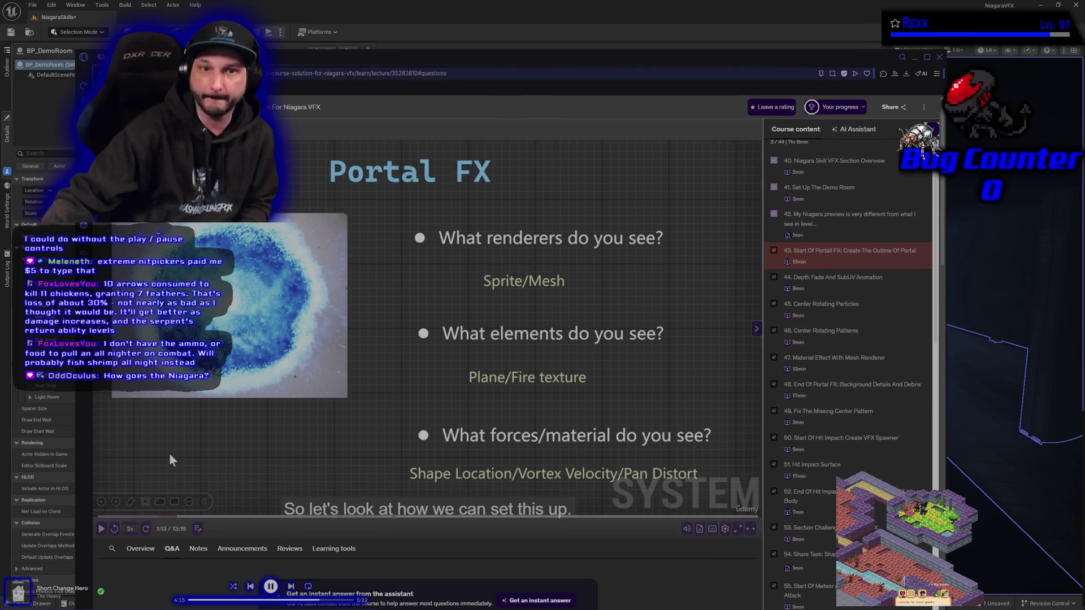
{"action": "key", "text": "alt+Tab"}
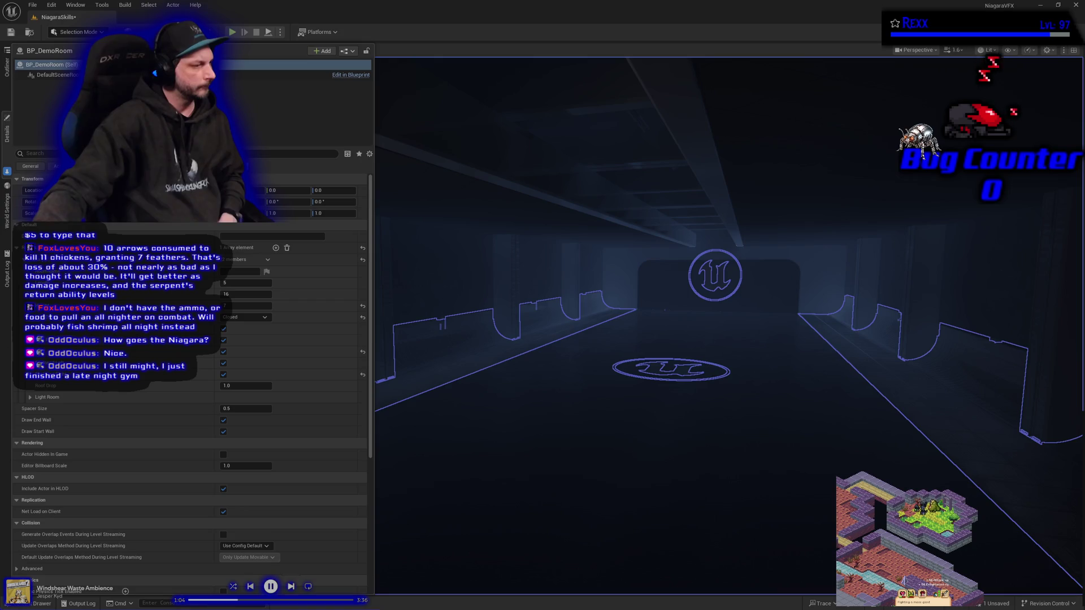
- Skip ahead through several background music tracks
{"action": "left_click", "coordinate": [291, 587]}
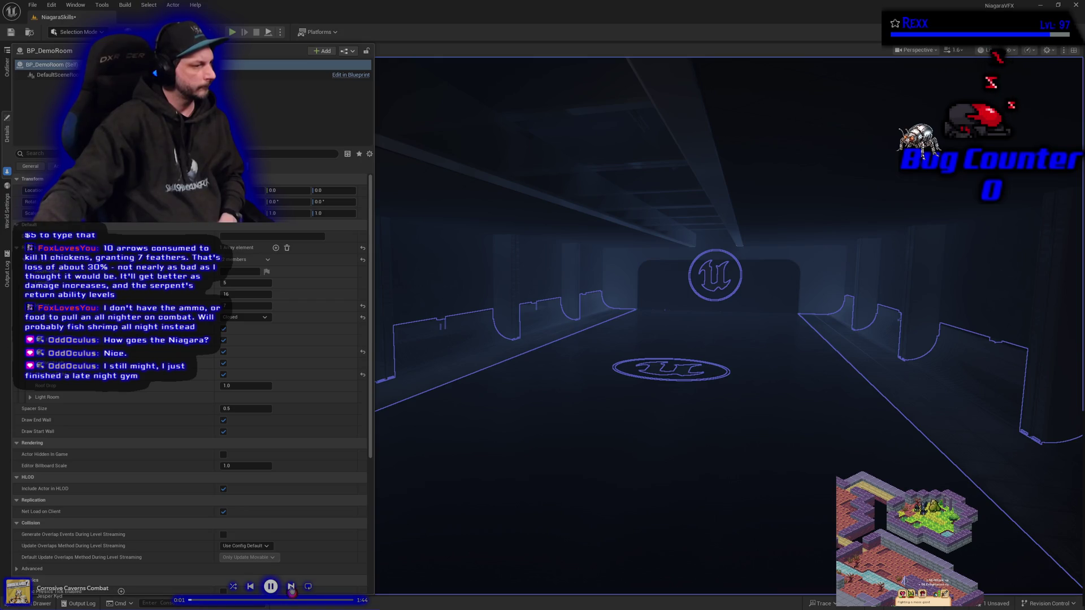
{"action": "left_click", "coordinate": [292, 587]}
{"action": "left_click", "coordinate": [291, 587]}
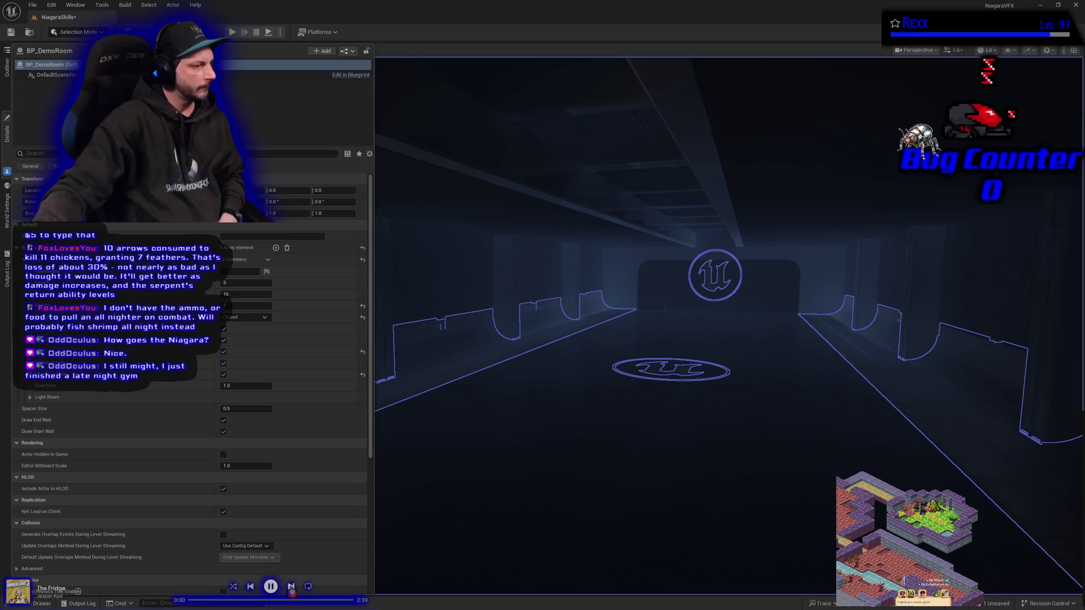
{"action": "left_click", "coordinate": [291, 587]}
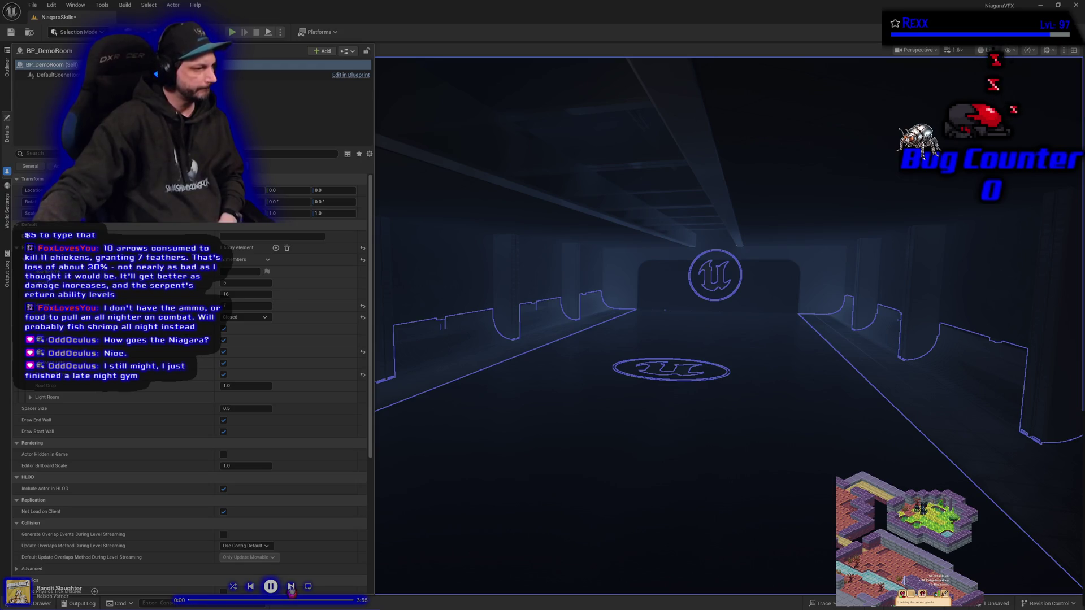
{"action": "left_click", "coordinate": [291, 587]}
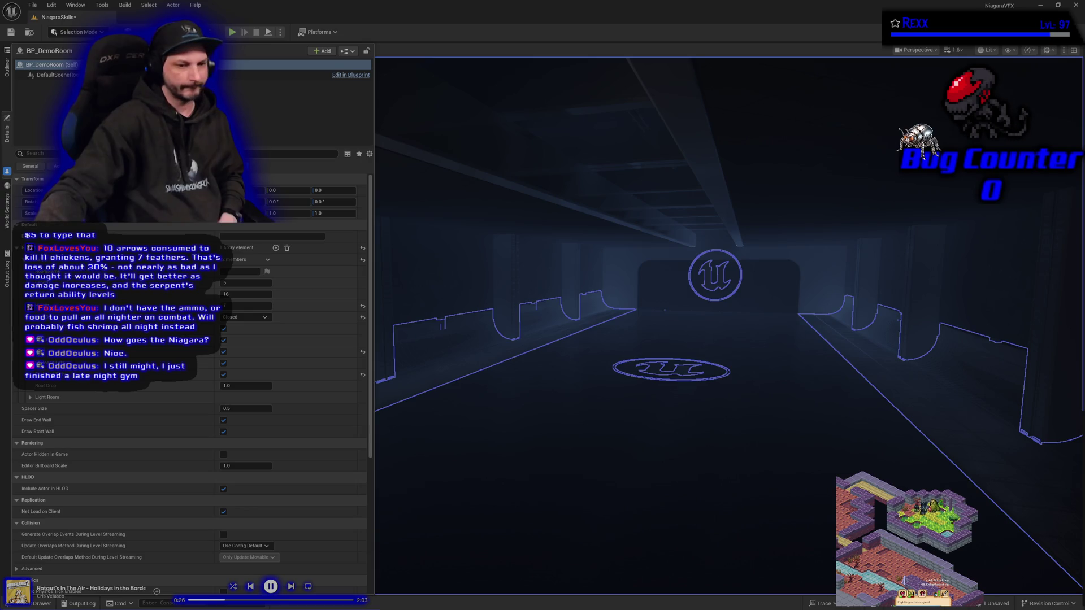
- Create a new folder named NiagaraSkills inside the Niagara folder
{"action": "left_click", "coordinate": [45, 604]}
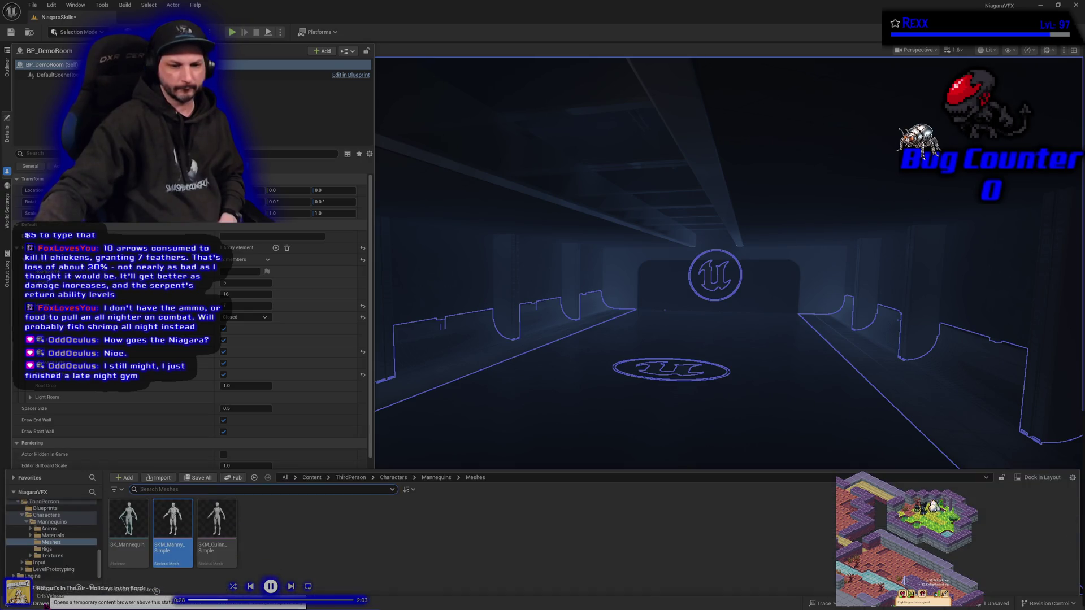
{"action": "scroll", "coordinate": [52, 528], "scroll_direction": "up", "scroll_amount": 5}
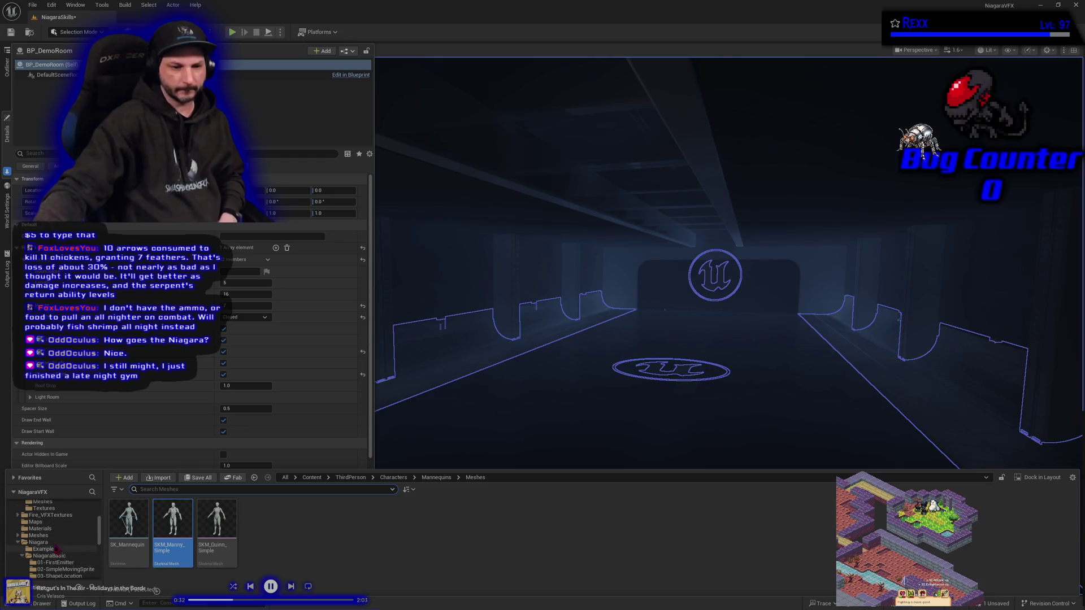
{"action": "left_click", "coordinate": [51, 542]}
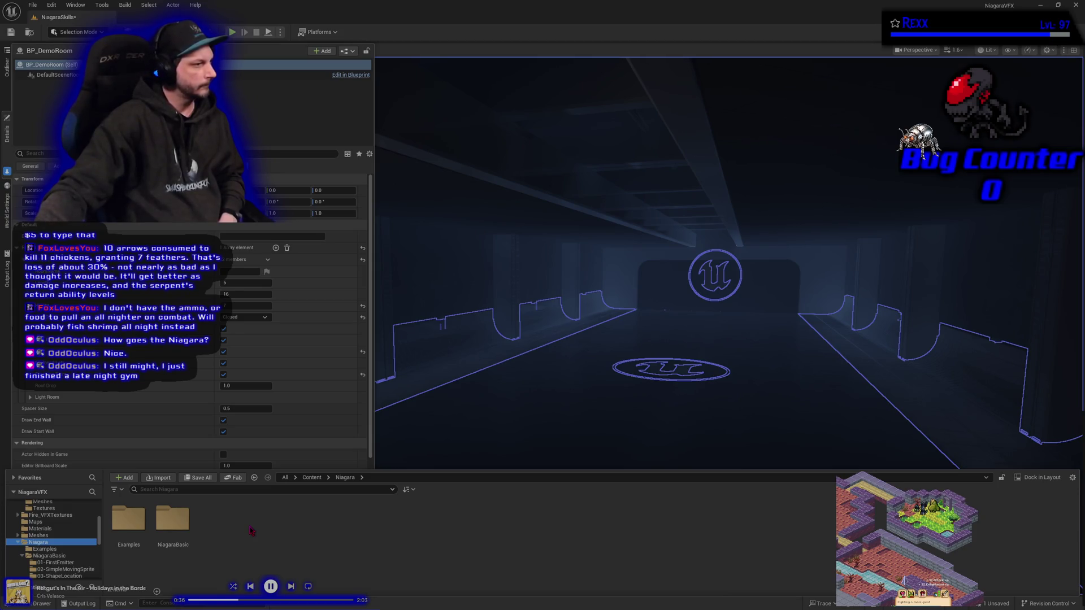
{"action": "right_click", "coordinate": [251, 531]}
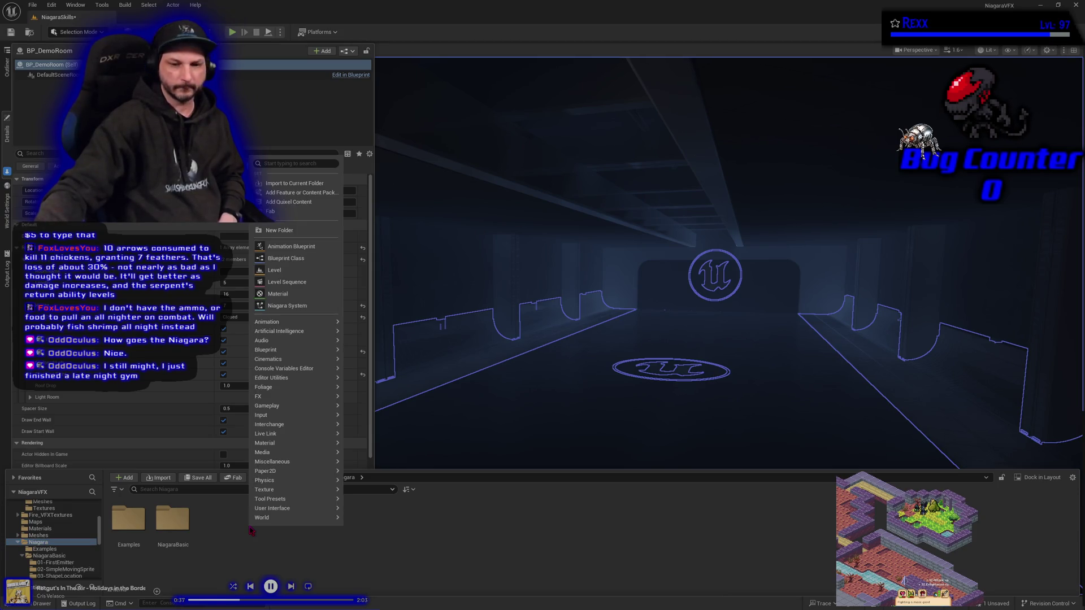
{"action": "left_click", "coordinate": [277, 230]}
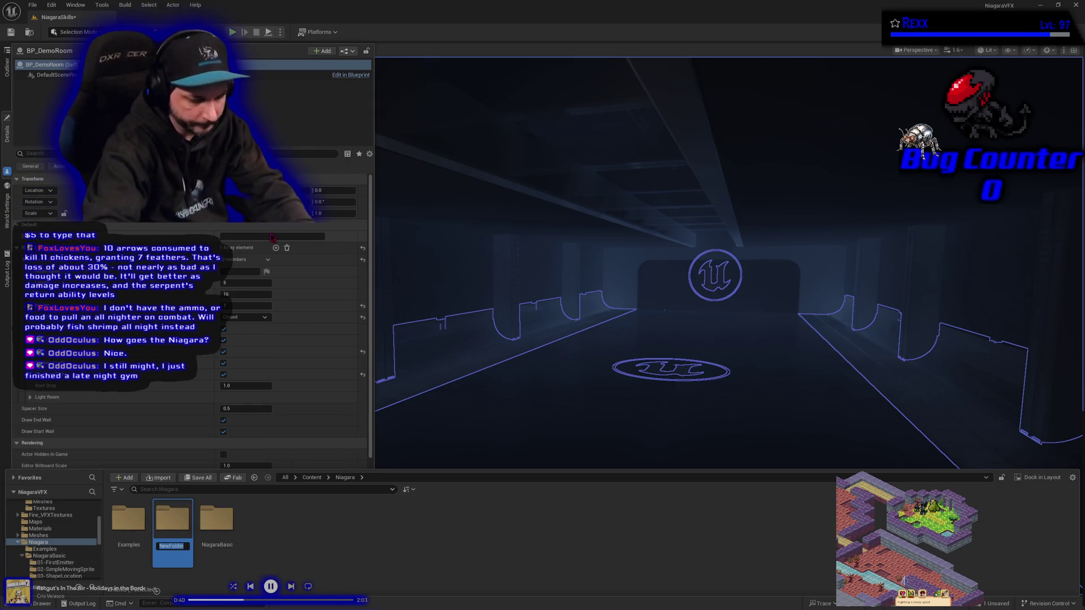
{"action": "type", "text": "Niagara"}
{"action": "key", "text": "BackSpace"}
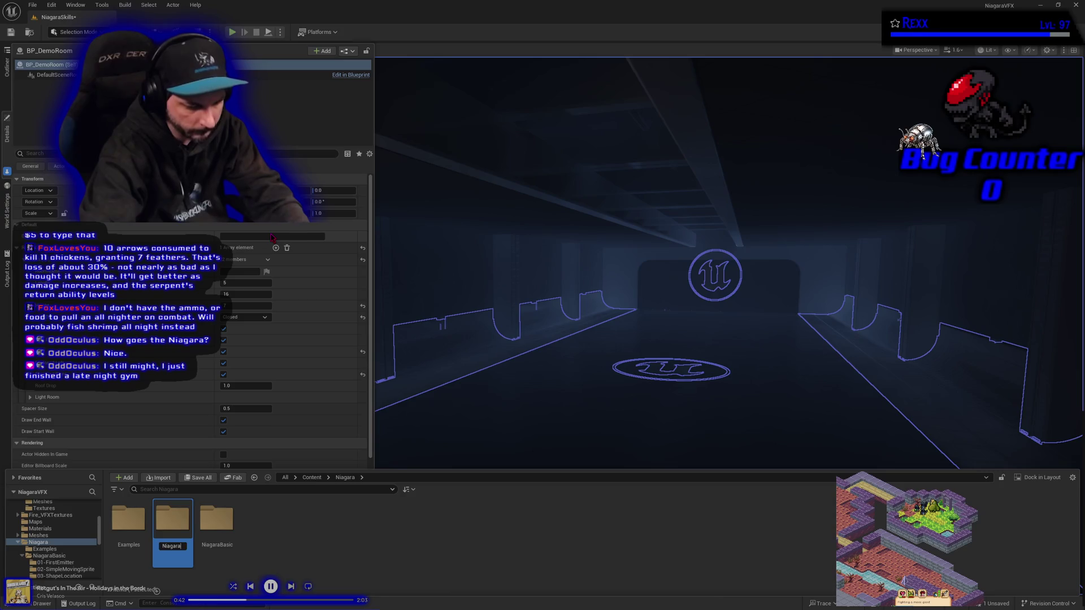
{"action": "type", "text": "lls"}
{"action": "key", "text": "Return"}
{"action": "key", "text": "Return"}
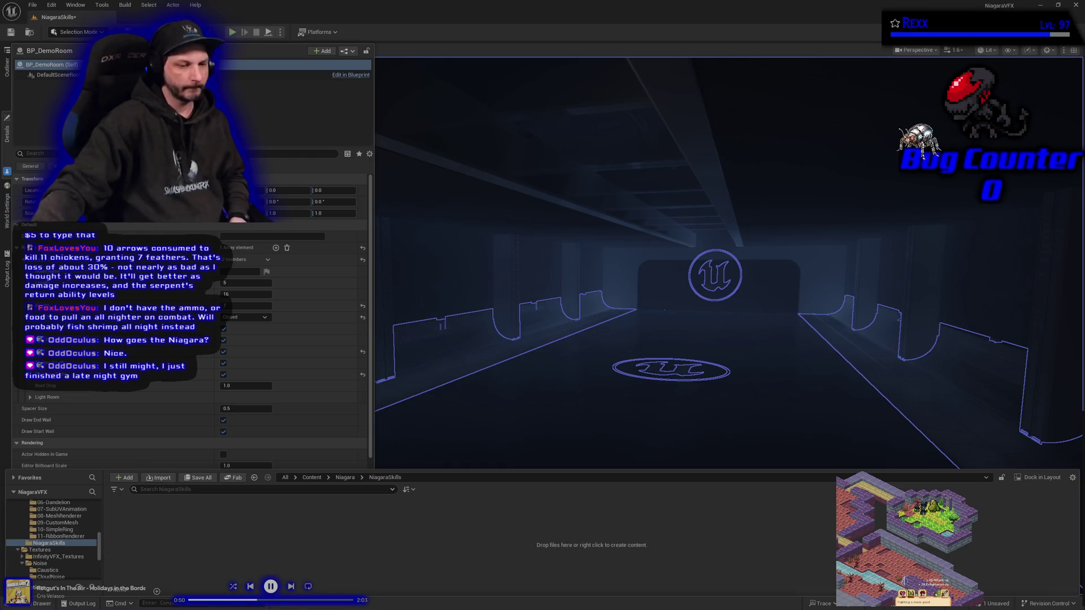
- Create a Portal folder inside NiagaraSkills and open it
{"action": "right_click", "coordinate": [150, 541]}
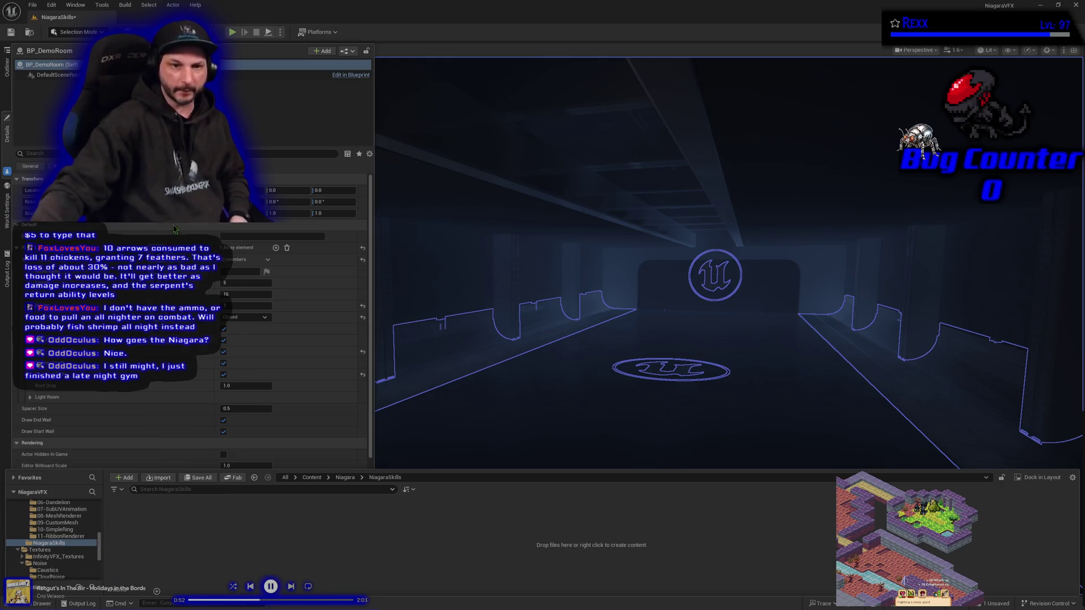
{"action": "left_click", "coordinate": [181, 241]}
{"action": "type", "text": "Portal"}
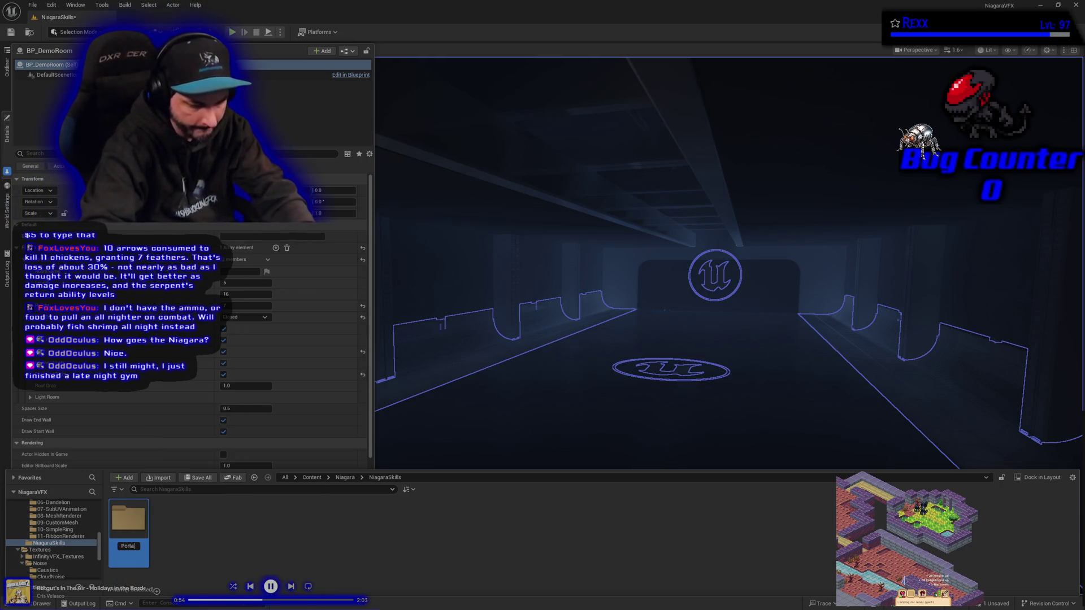
{"action": "key", "text": "Return"}
{"action": "key", "text": "Return"}
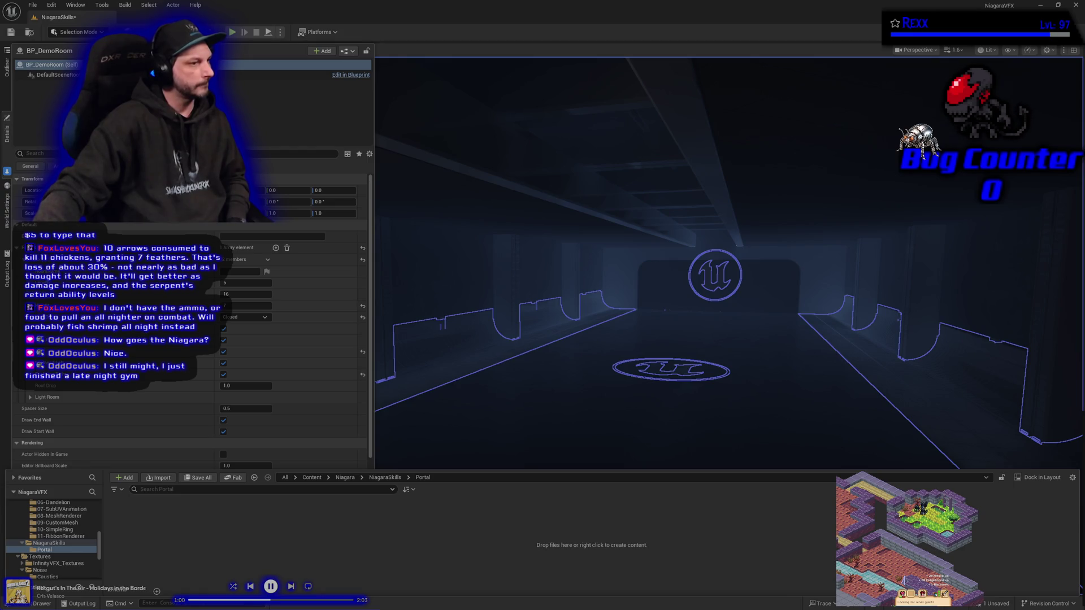
- Create a Niagara system from the SimpleSpriteBurst template and name it NS_Portal
{"action": "right_click", "coordinate": [199, 552]}
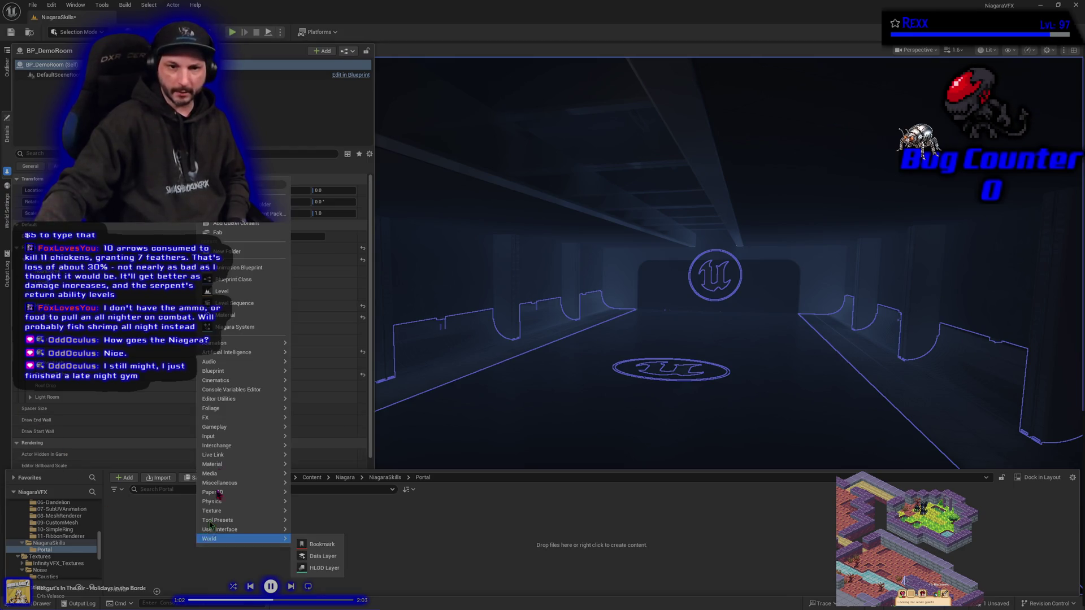
{"action": "left_click", "coordinate": [221, 332]}
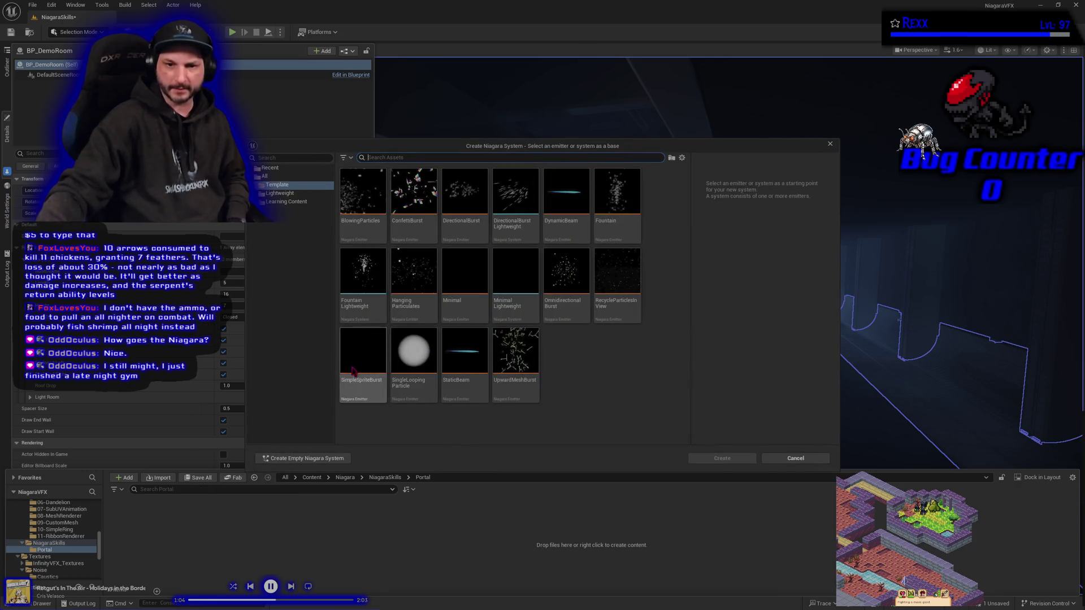
{"action": "left_click", "coordinate": [363, 350]}
{"action": "left_click", "coordinate": [729, 459]}
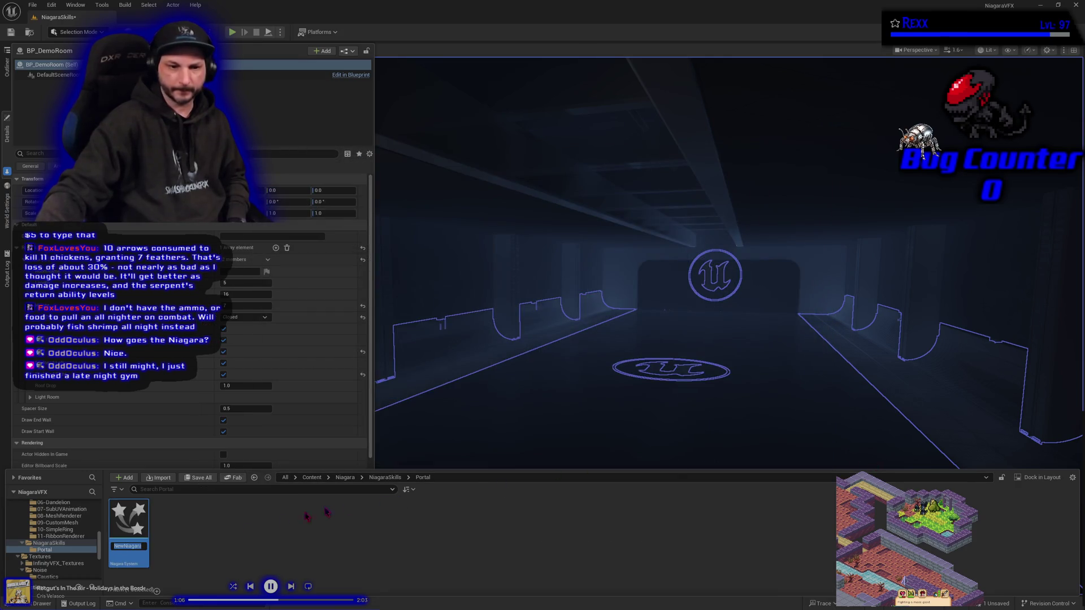
{"action": "type", "text": "NS"}
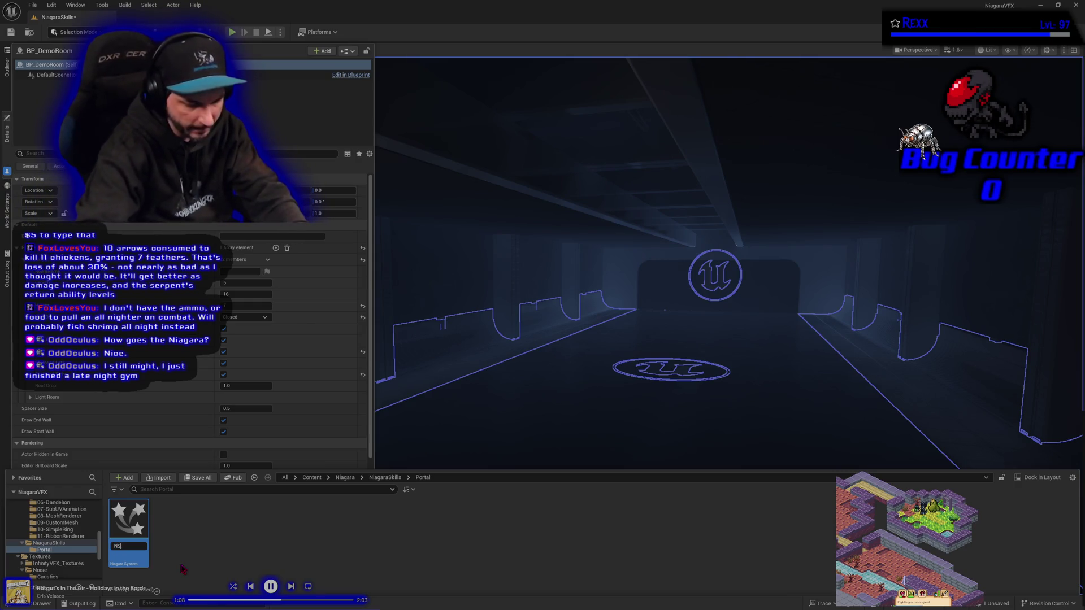
{"action": "type", "text": "_Portal"}
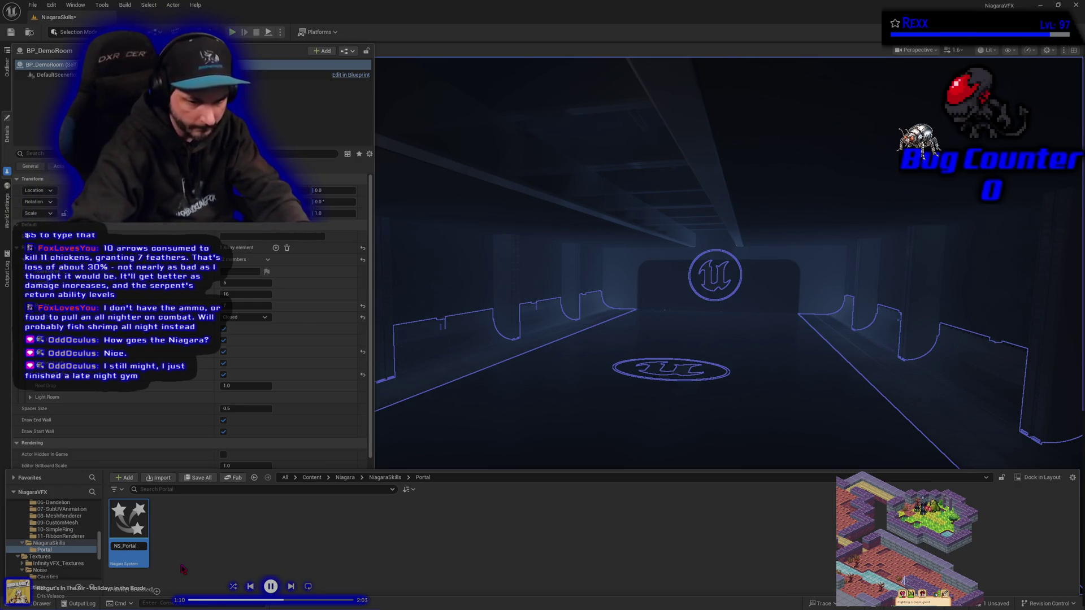
{"action": "key", "text": "Return"}
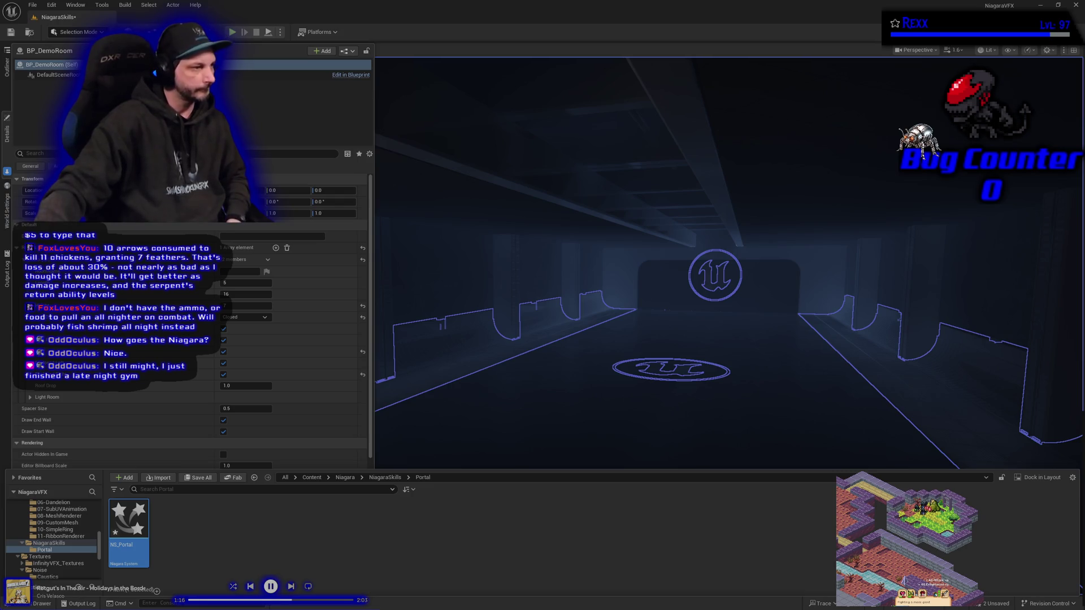
- Open NS_Portal in the Niagara editor, save all assets, and widen the System Overview panel
{"action": "double_click", "coordinate": [134, 518]}
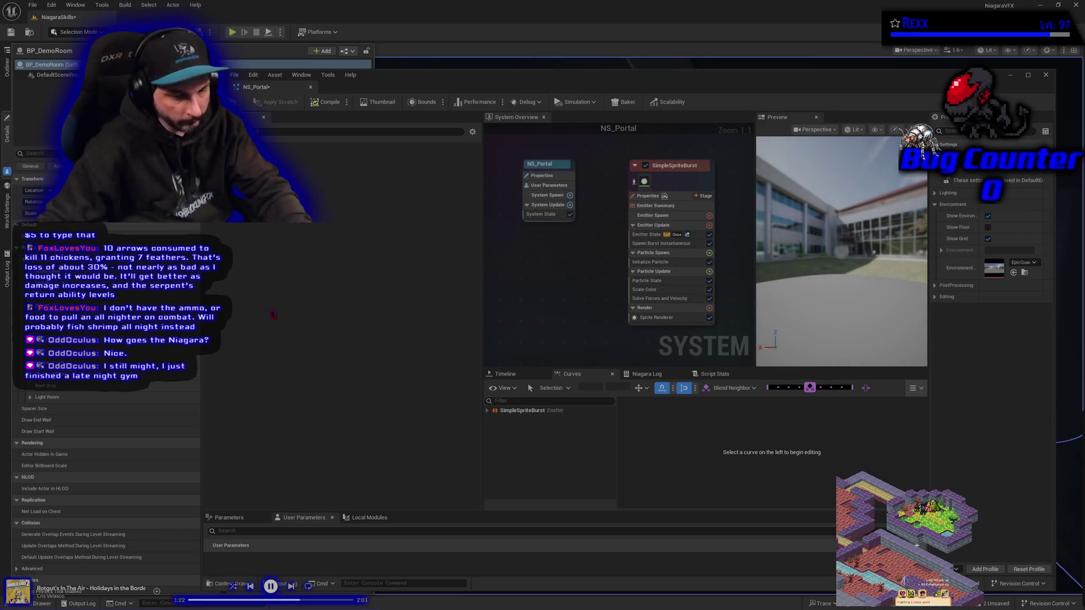
{"action": "key", "text": "ctrl+shift+s"}
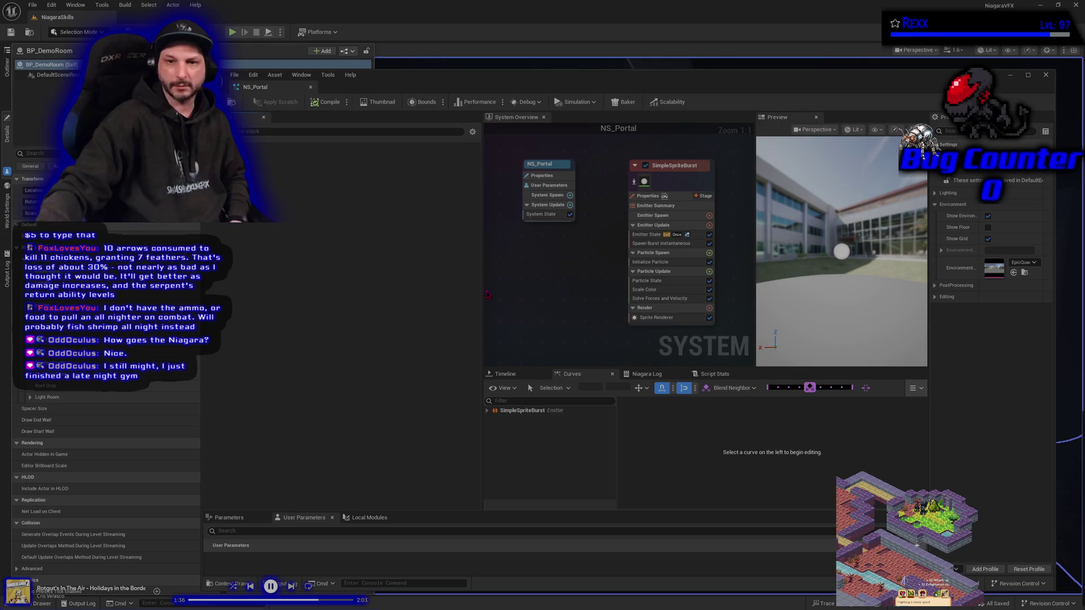
{"action": "left_click_drag", "start_coordinate": [483, 293], "coordinate": [275, 302]}
{"action": "scroll", "coordinate": [368, 307], "scroll_direction": "down", "scroll_amount": 3}
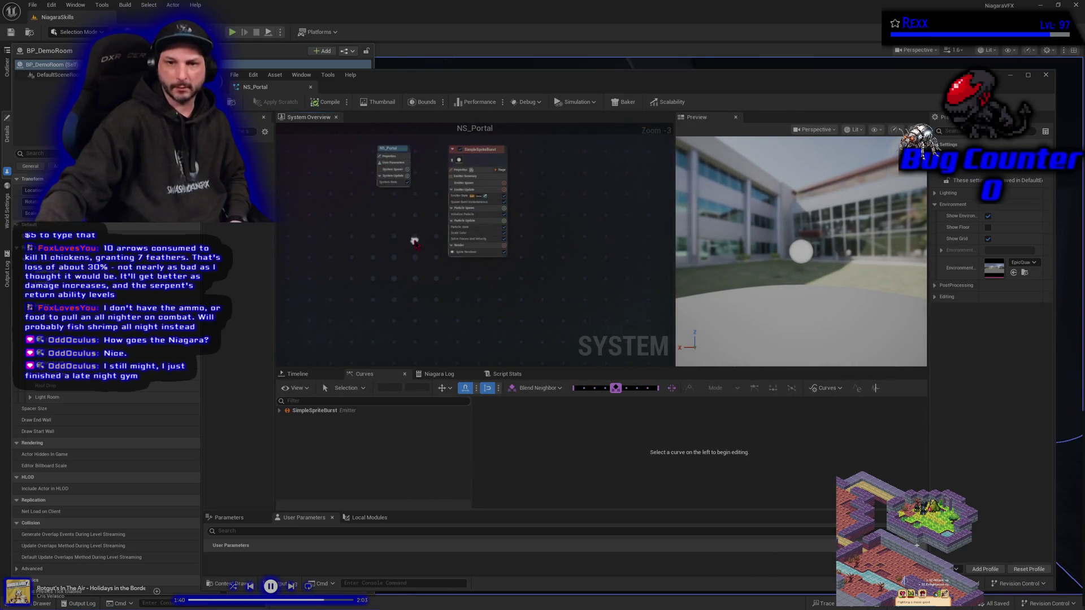
- Title the existing comment box Outer and give it a dark-blue colour
{"action": "type", "text": "c"}
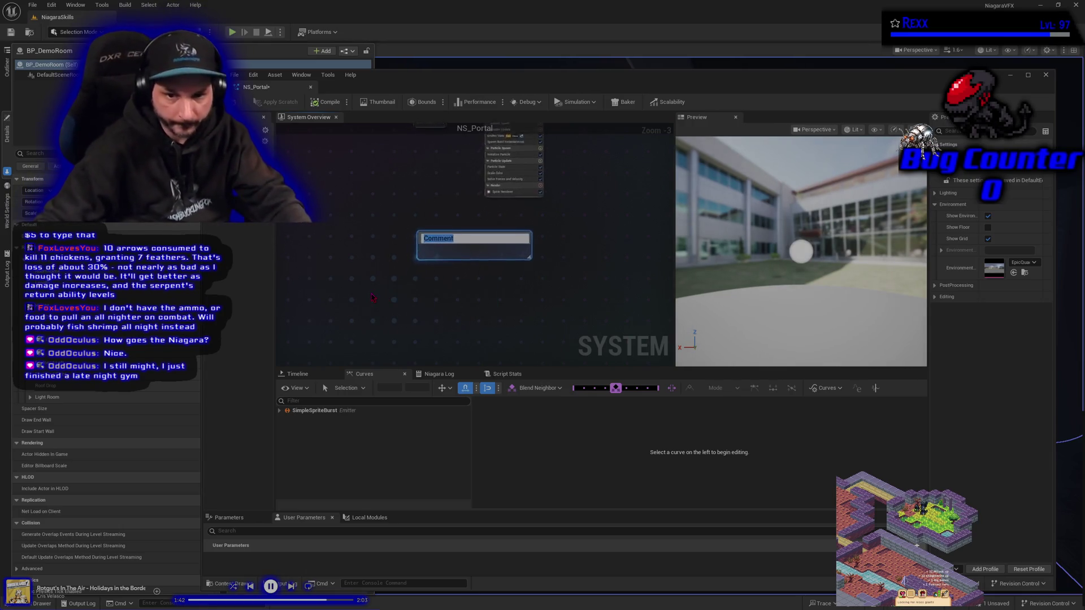
{"action": "type", "text": "Outer P"}
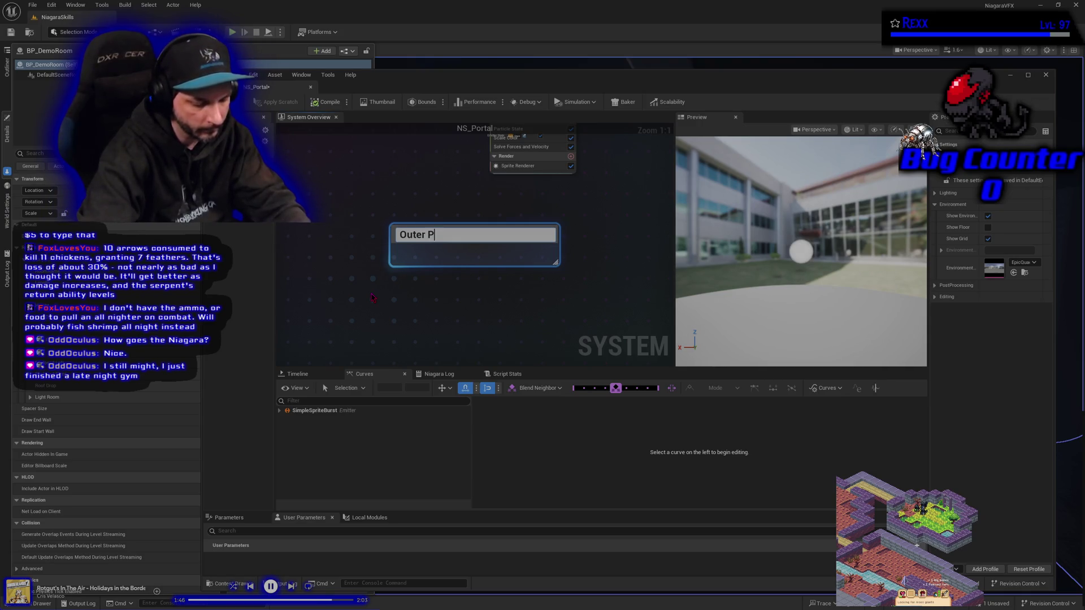
{"action": "type", "text": " ort"}
{"action": "key", "text": "BackSpace"}
{"action": "key", "text": "BackSpace"}
{"action": "key", "text": "BackSpace"}
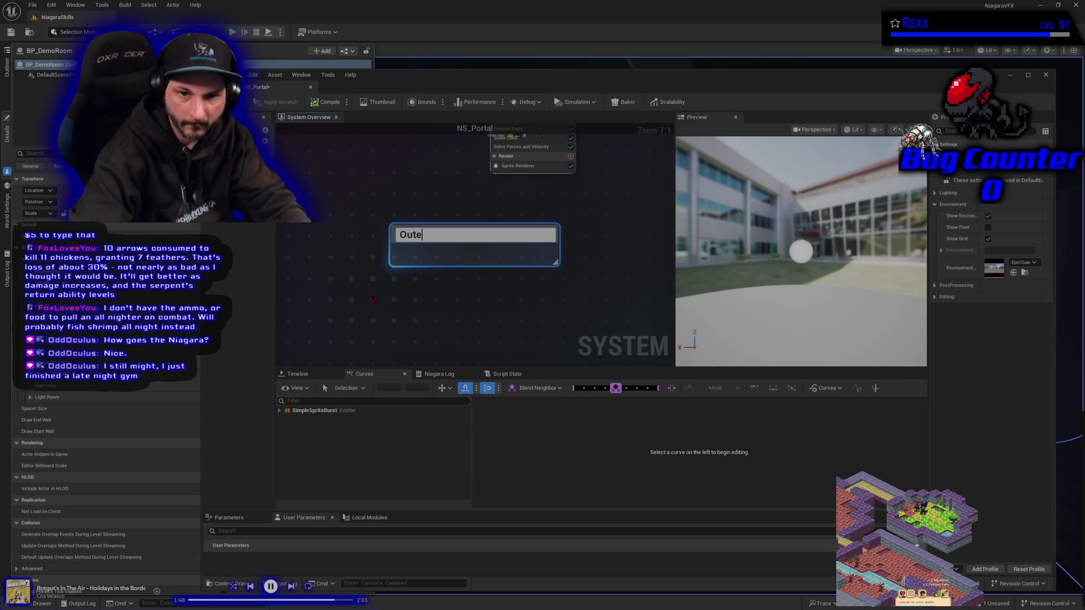
{"action": "type", "text": "r"}
{"action": "key", "text": "Return"}
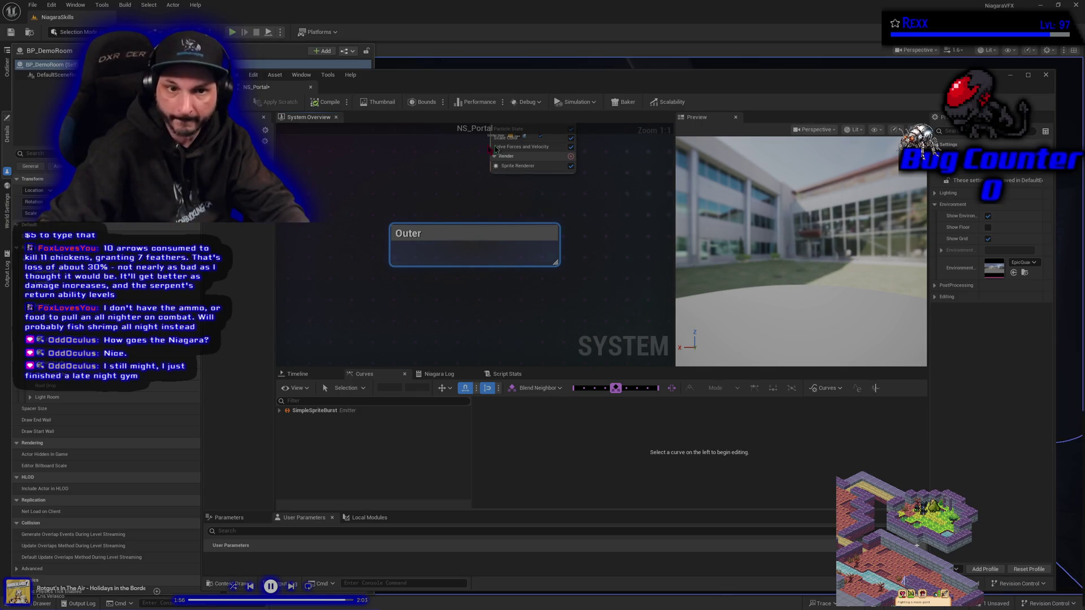
{"action": "left_click", "coordinate": [395, 234]}
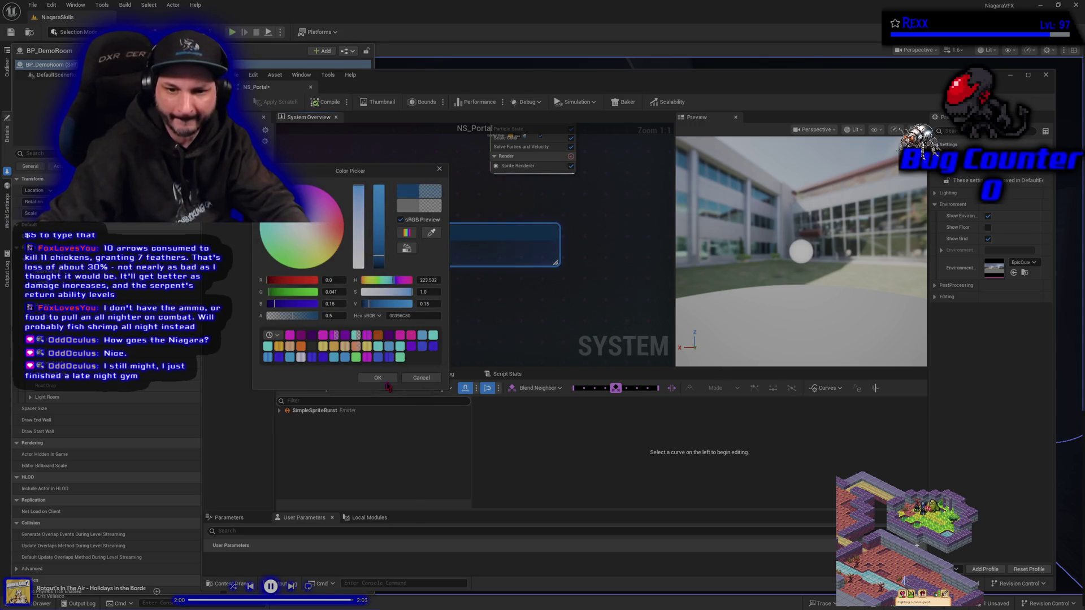
{"action": "left_click", "coordinate": [383, 378]}
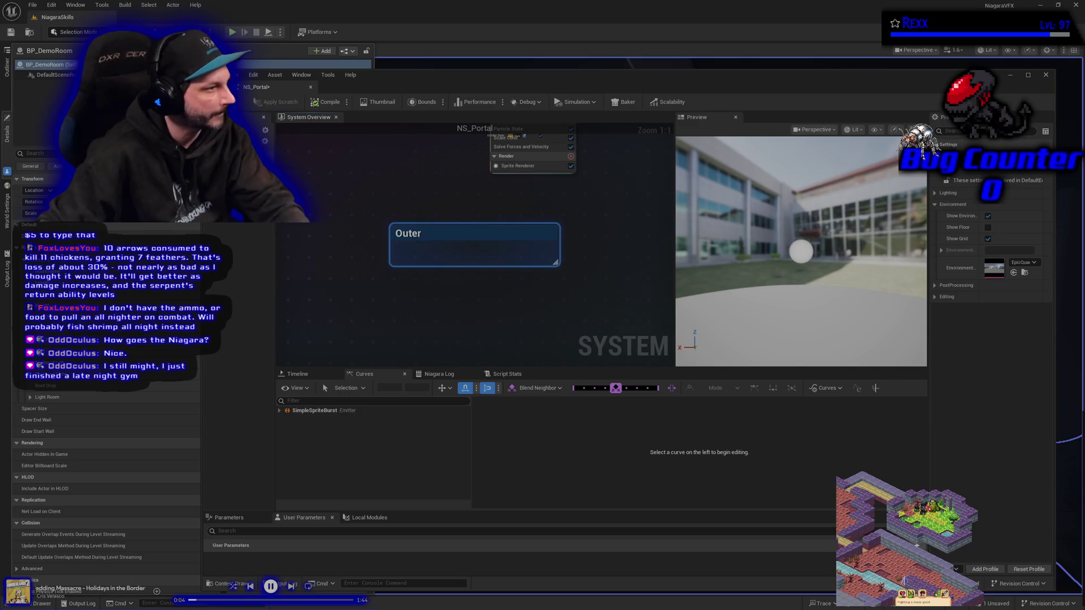
- Add a new comment box titled Center and line it up beneath Outer
{"action": "left_click_drag", "start_coordinate": [432, 303], "coordinate": [393, 276]}
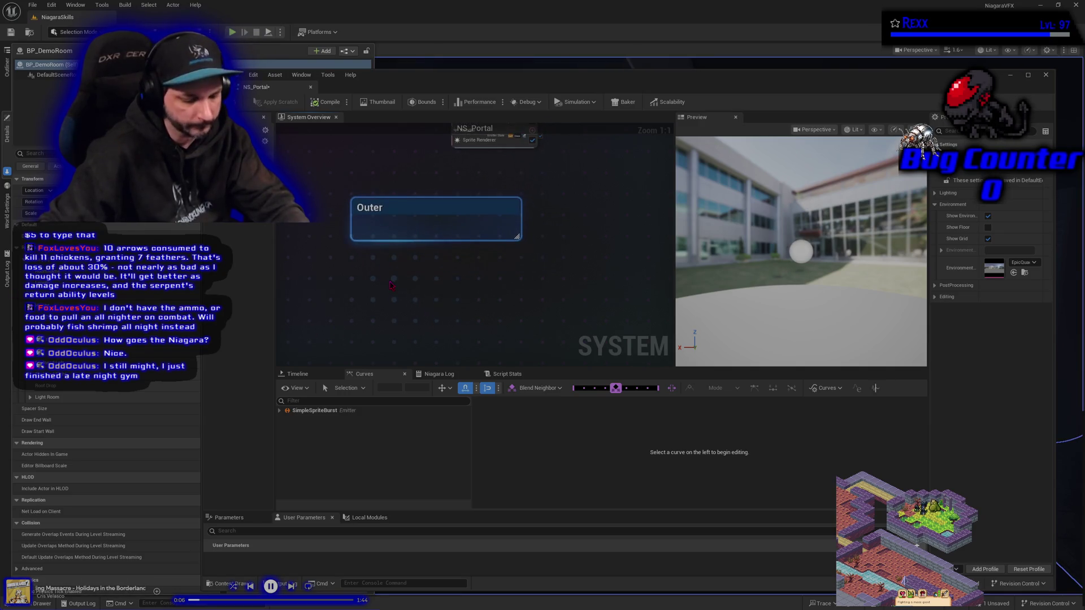
{"action": "left_click", "coordinate": [428, 245]}
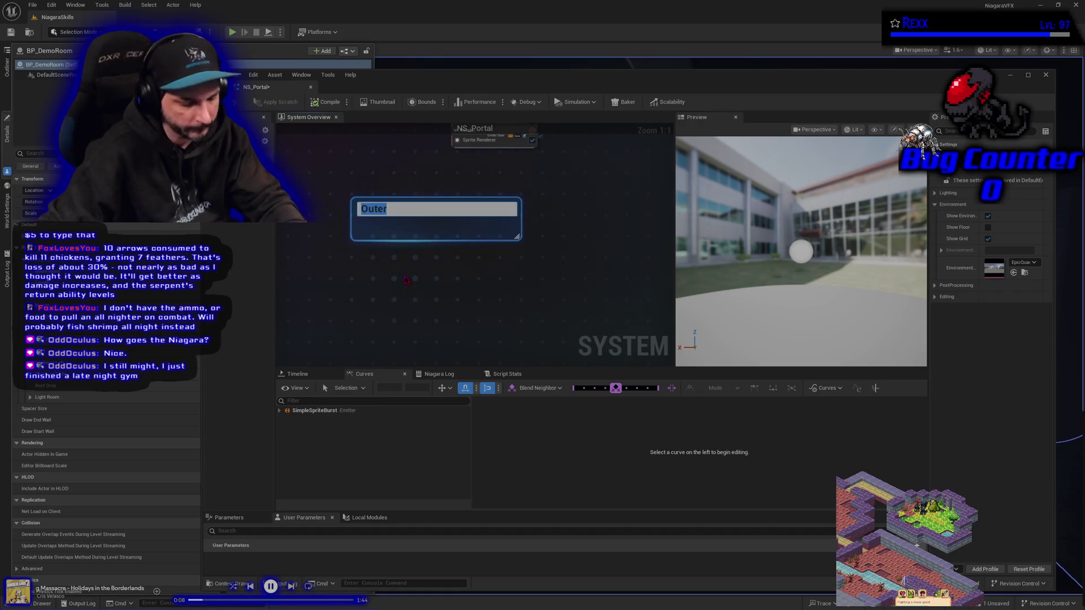
{"action": "key", "text": "c"}
{"action": "left_click", "coordinate": [415, 281]}
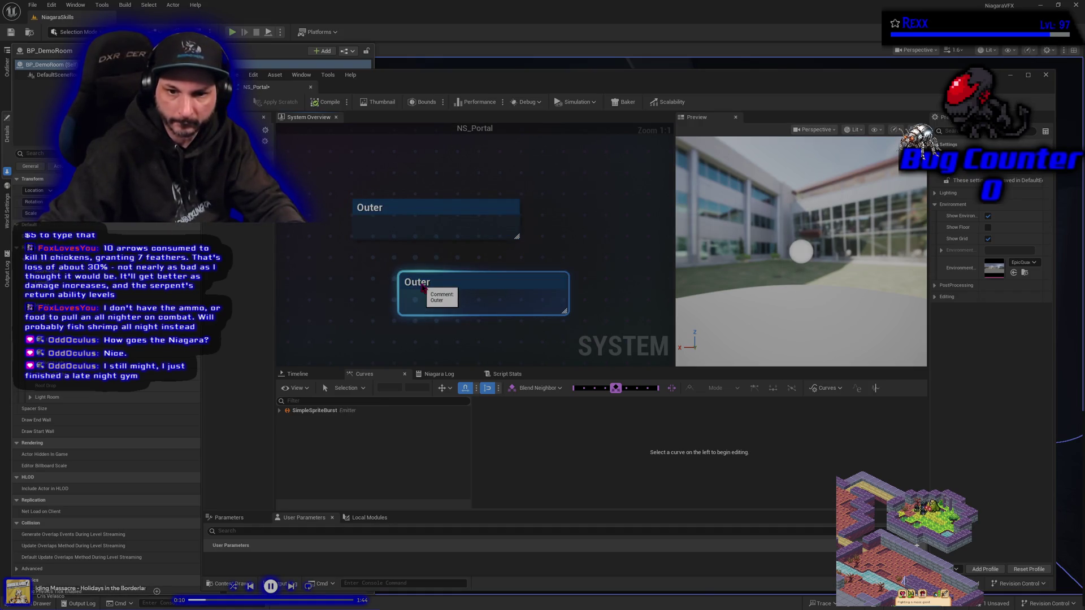
{"action": "left_click", "coordinate": [419, 283]}
{"action": "type", "text": "Center"}
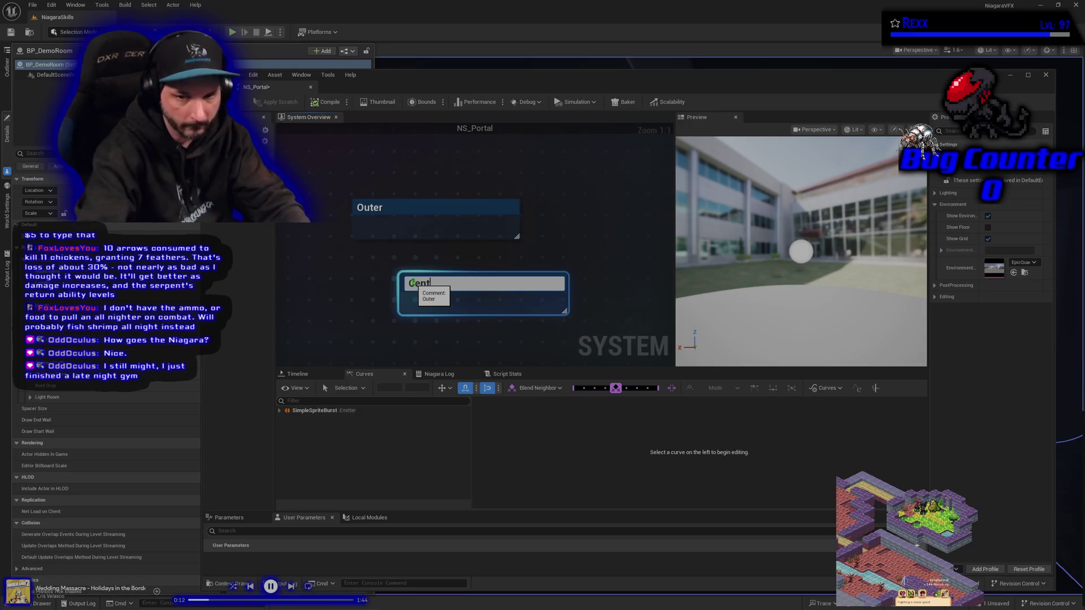
{"action": "key", "text": "Return"}
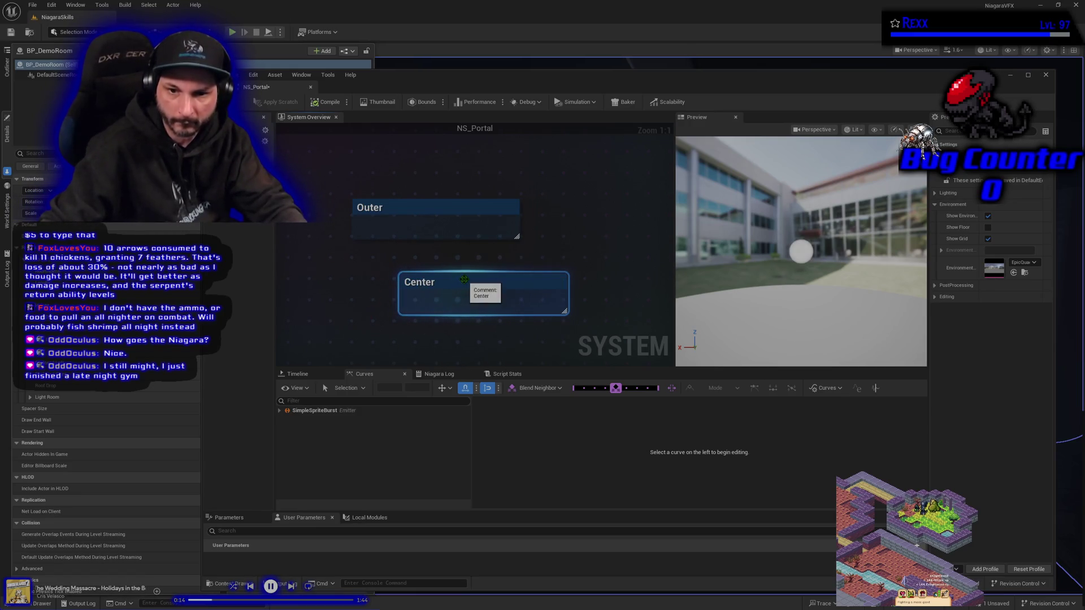
{"action": "left_click_drag", "start_coordinate": [464, 285], "coordinate": [417, 284]}
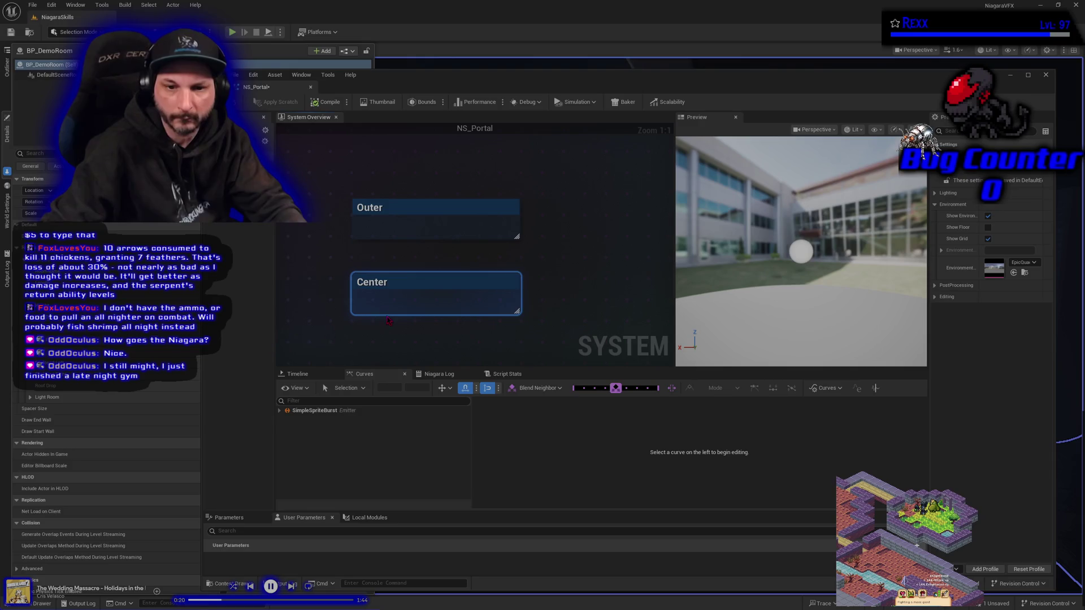
{"action": "left_click_drag", "start_coordinate": [380, 363], "coordinate": [362, 259]}
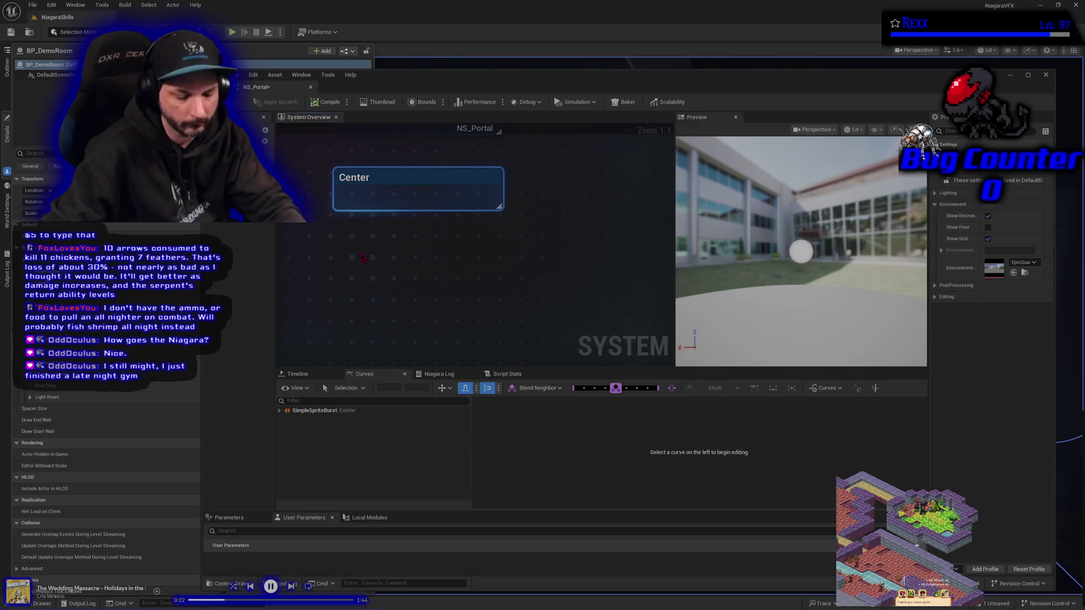
{"action": "scroll", "coordinate": [380, 264], "scroll_direction": "down", "scroll_amount": 4}
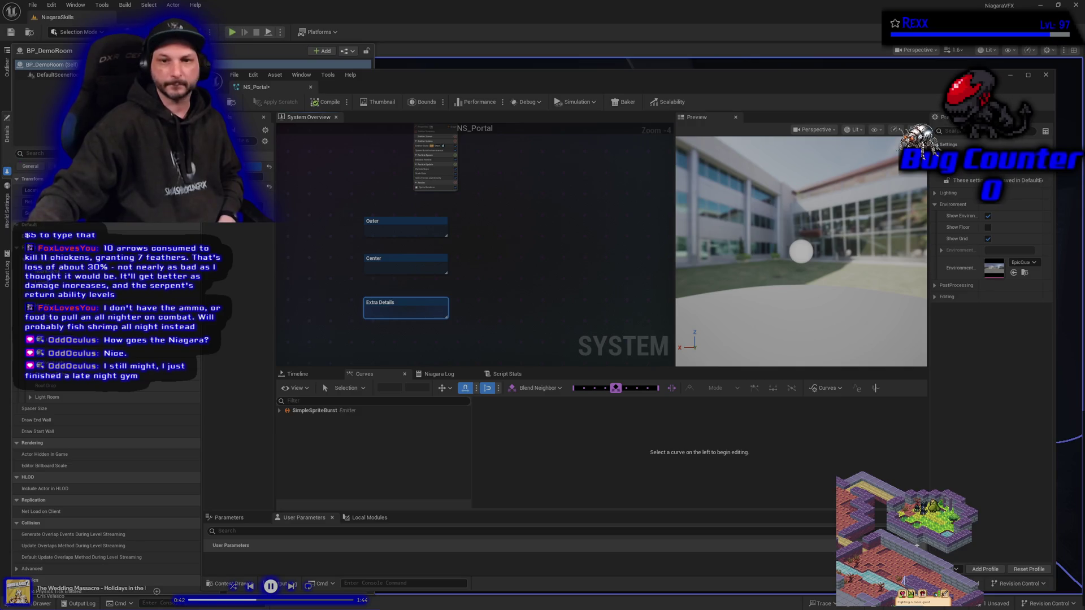
{"action": "scroll", "coordinate": [395, 250], "scroll_direction": "up", "scroll_amount": 5}
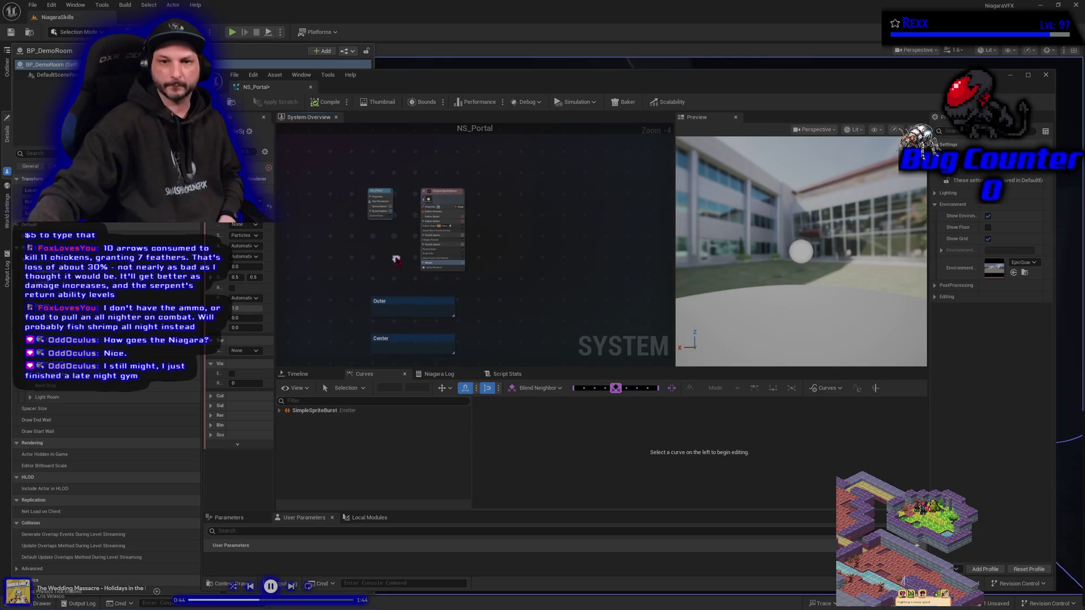
- Rename the SimpleSpriteBurst emitter node to OuterRing and center it in the graph
{"action": "left_click", "coordinate": [423, 259]}
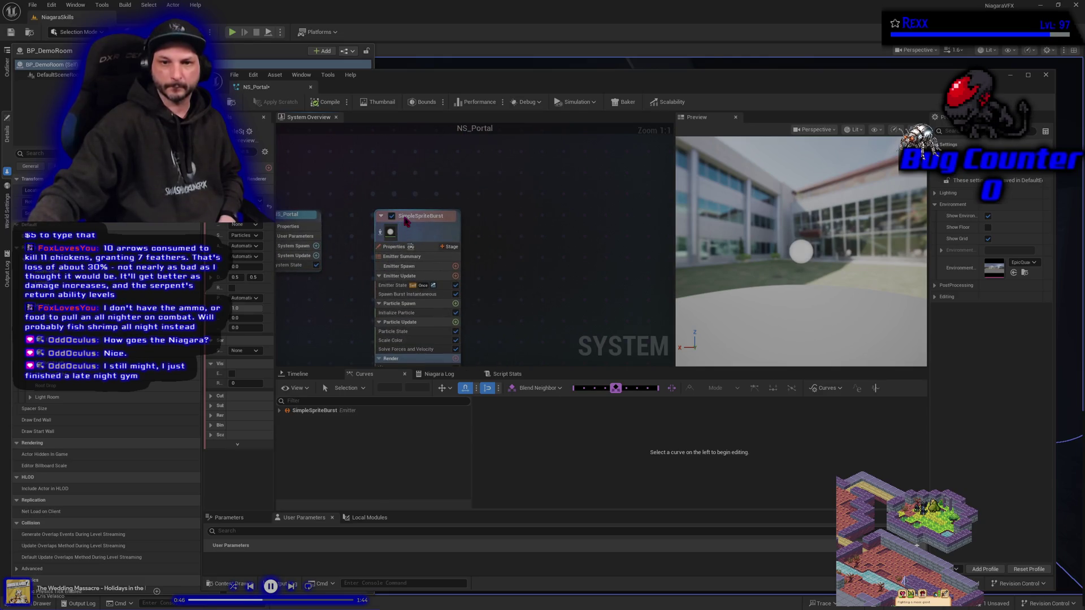
{"action": "key", "text": "F2"}
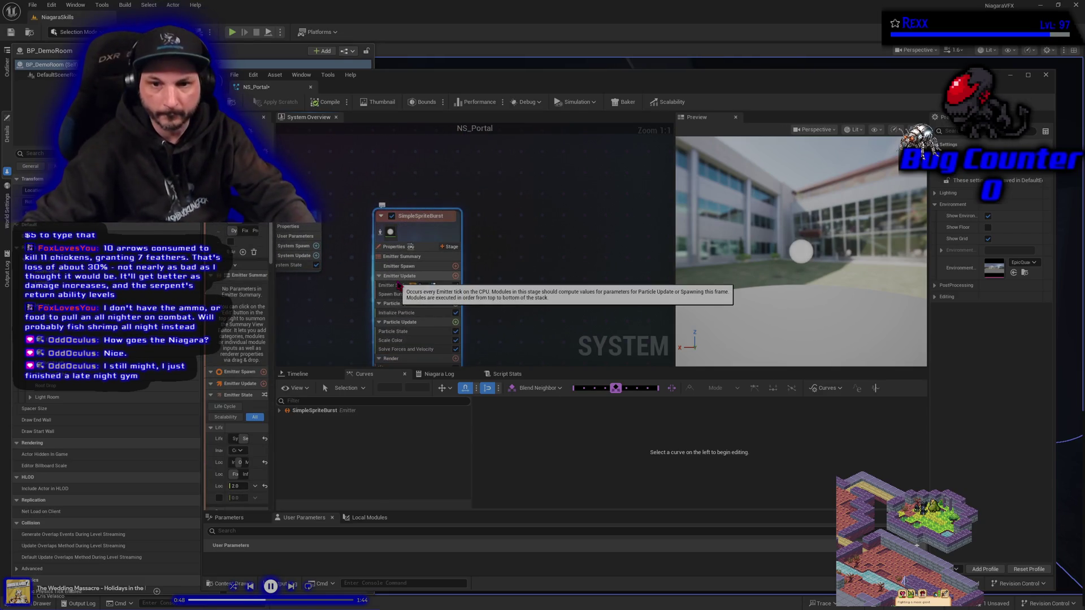
{"action": "type", "text": "Outer"}
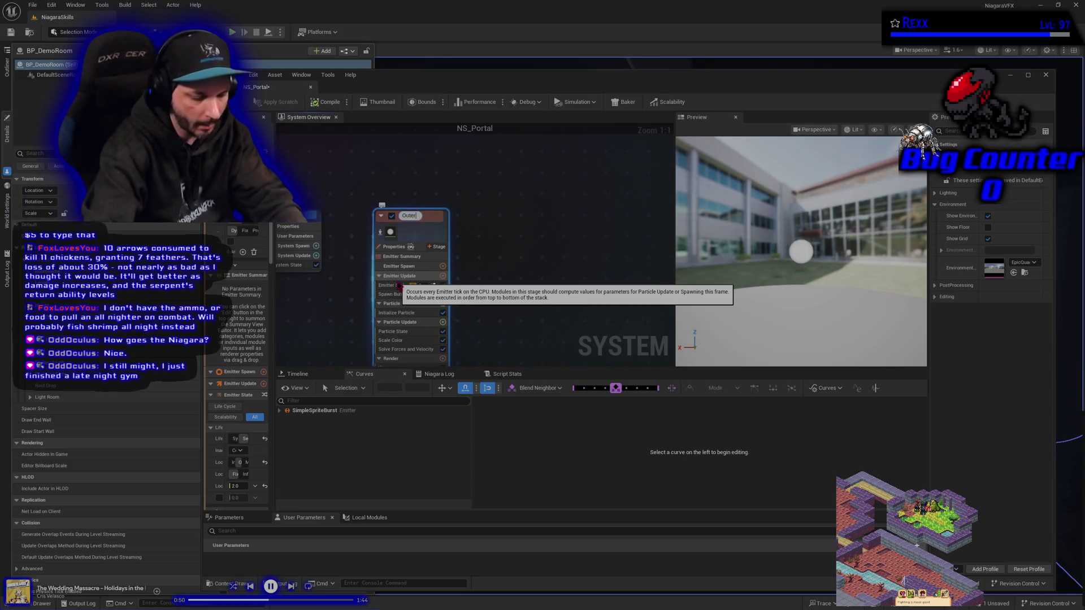
{"action": "type", "text": "Ring"}
{"action": "key", "text": "Return"}
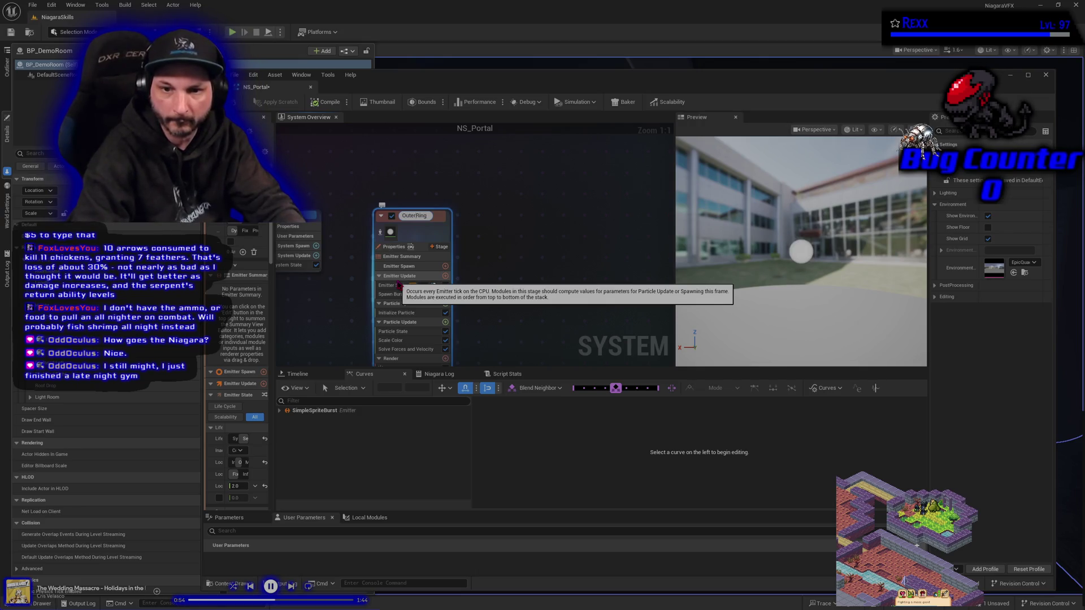
{"action": "key", "text": "Return"}
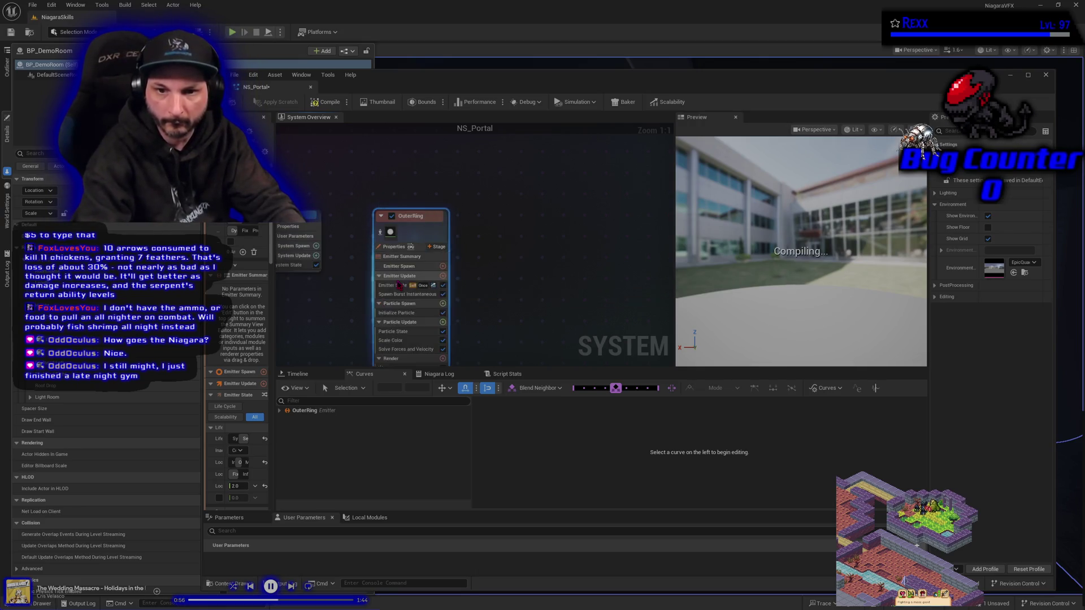
{"action": "left_click_drag", "start_coordinate": [495, 324], "coordinate": [514, 269]}
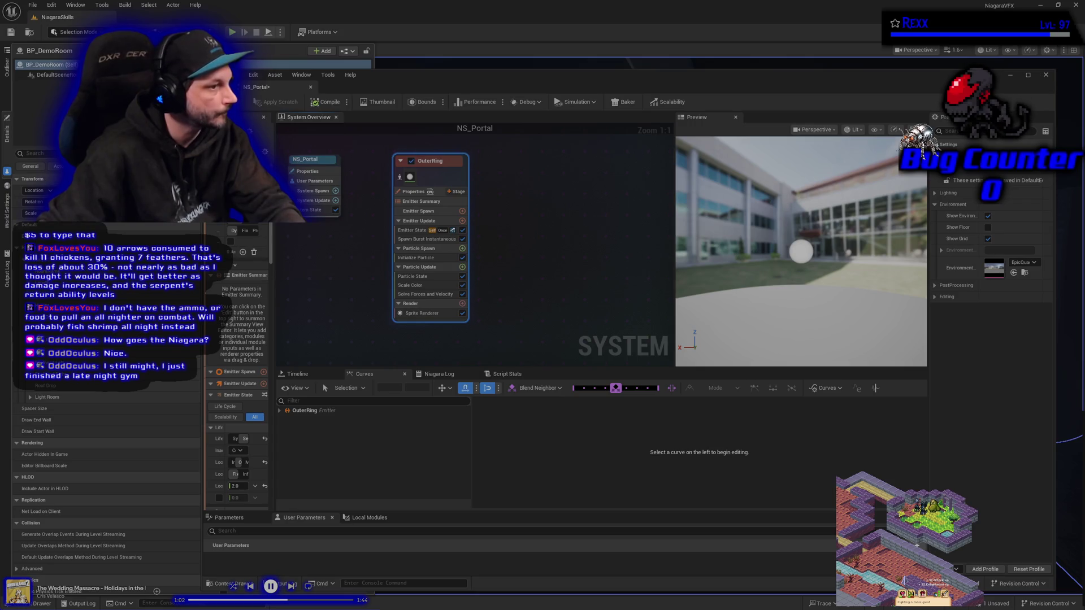
- Switch the OuterRing emitter's Sim Target to GPUCompute Sim and its Calculate Bounds Mode to Fixed
{"action": "left_click", "coordinate": [413, 192]}
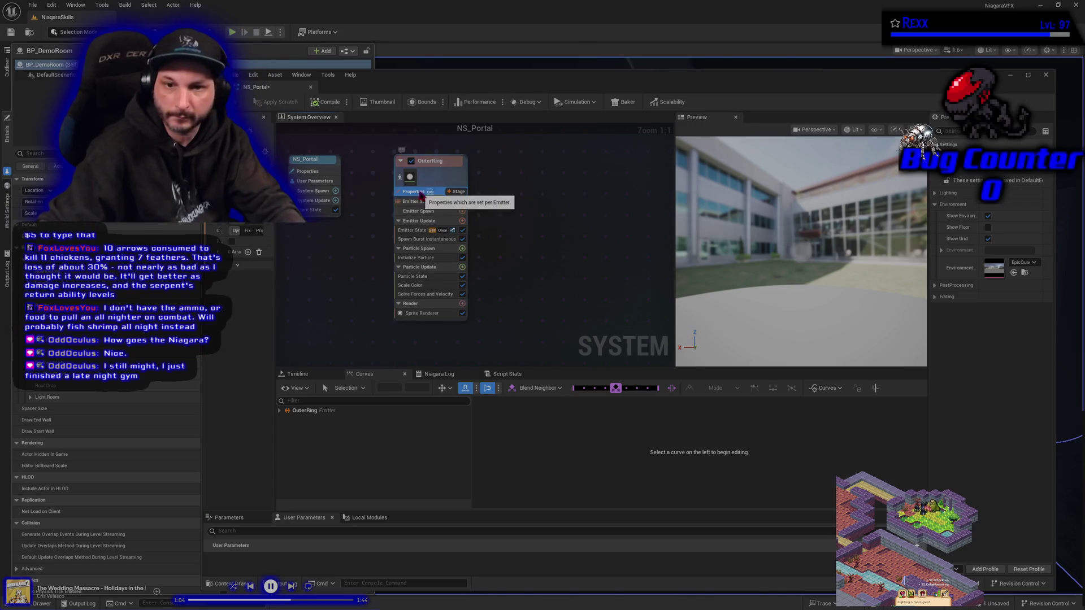
{"action": "left_click_drag", "start_coordinate": [277, 285], "coordinate": [401, 286]}
{"action": "left_click", "coordinate": [332, 222]}
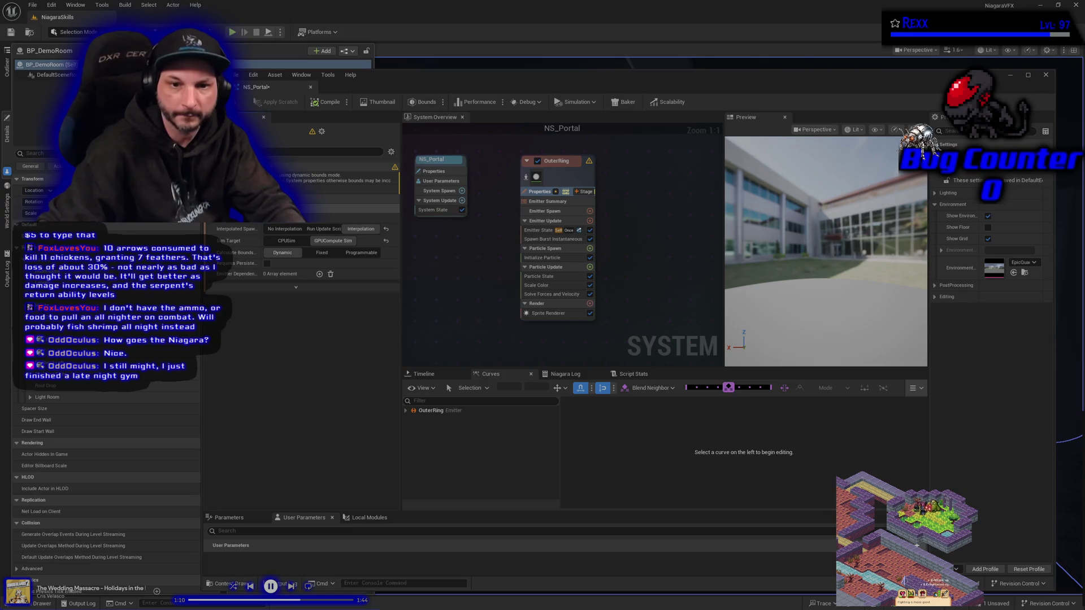
{"action": "left_click", "coordinate": [326, 254]}
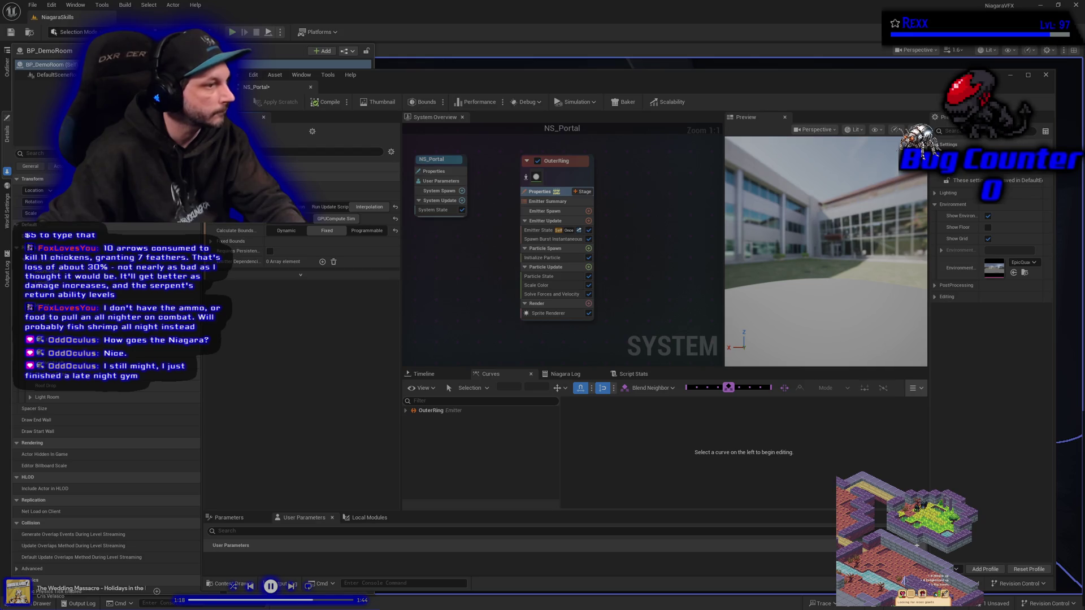
{"action": "left_click", "coordinate": [543, 231]}
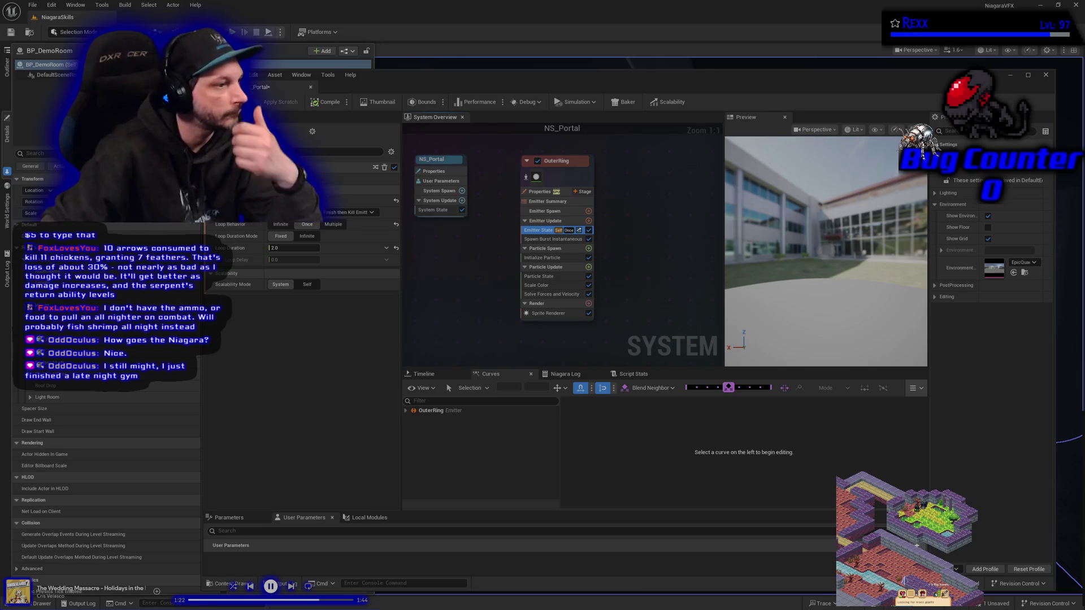
- Make OuterRing loop infinitely and replace Spawn Burst Instantaneous with a Spawn Rate module in Emitter Update
{"action": "left_click", "coordinate": [280, 225]}
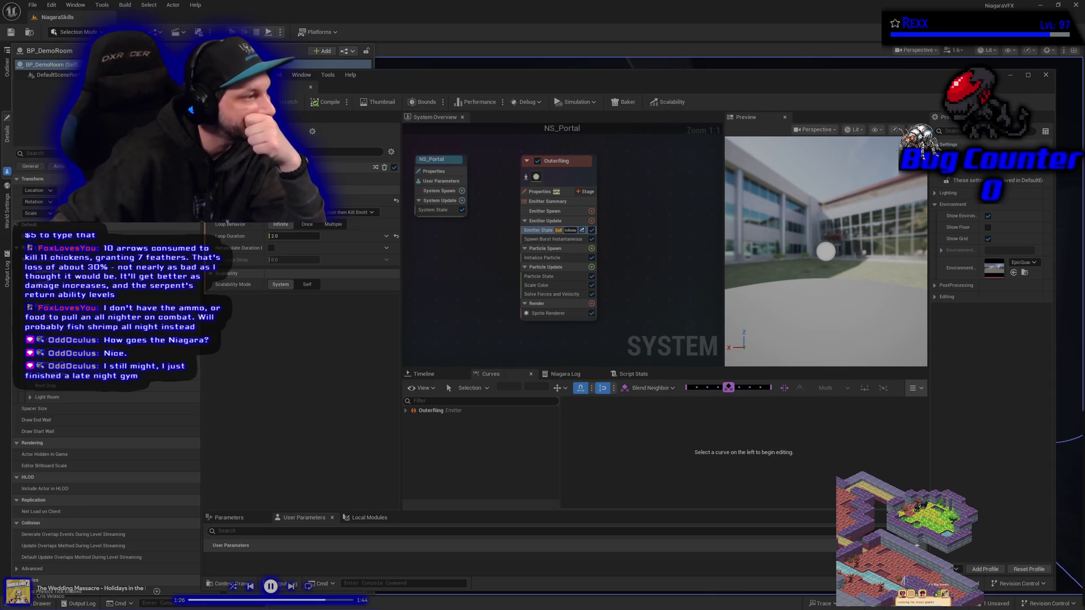
{"action": "right_click", "coordinate": [557, 240]}
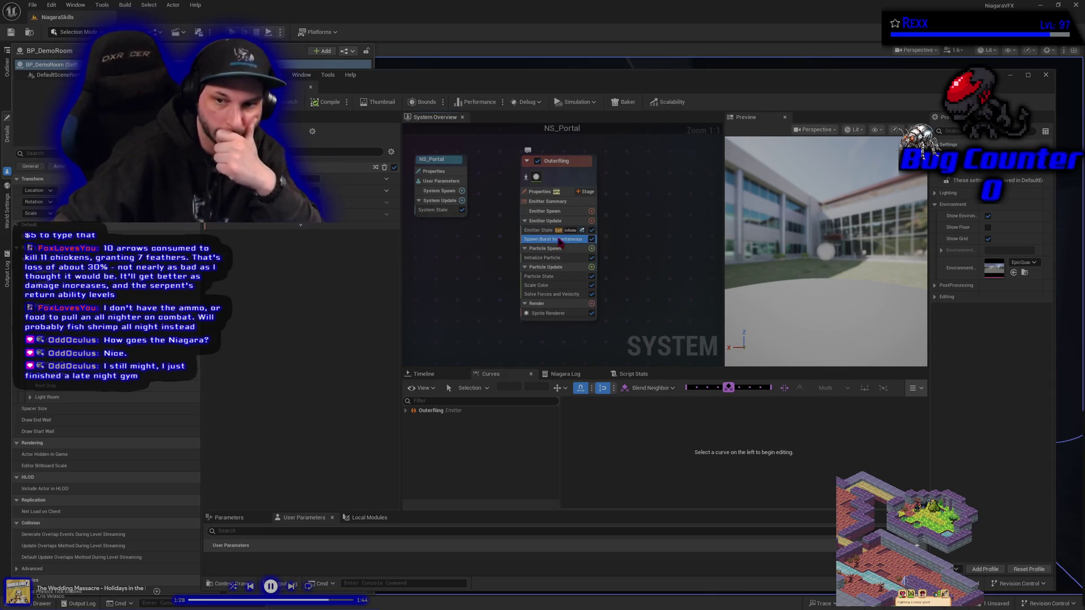
{"action": "left_click", "coordinate": [561, 244]}
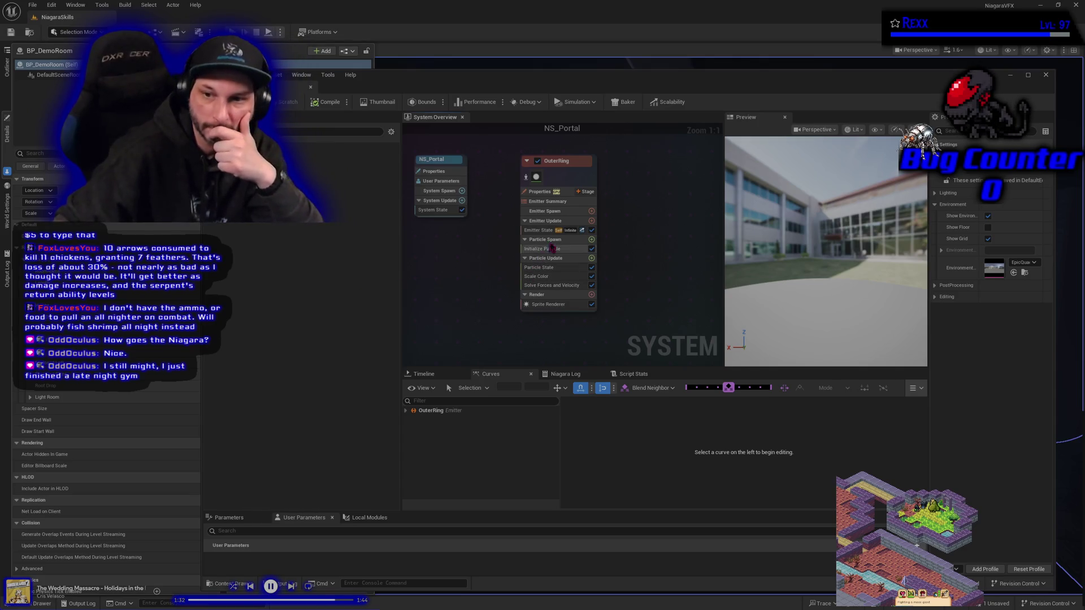
{"action": "left_click", "coordinate": [591, 221]}
{"action": "left_click", "coordinate": [442, 315]}
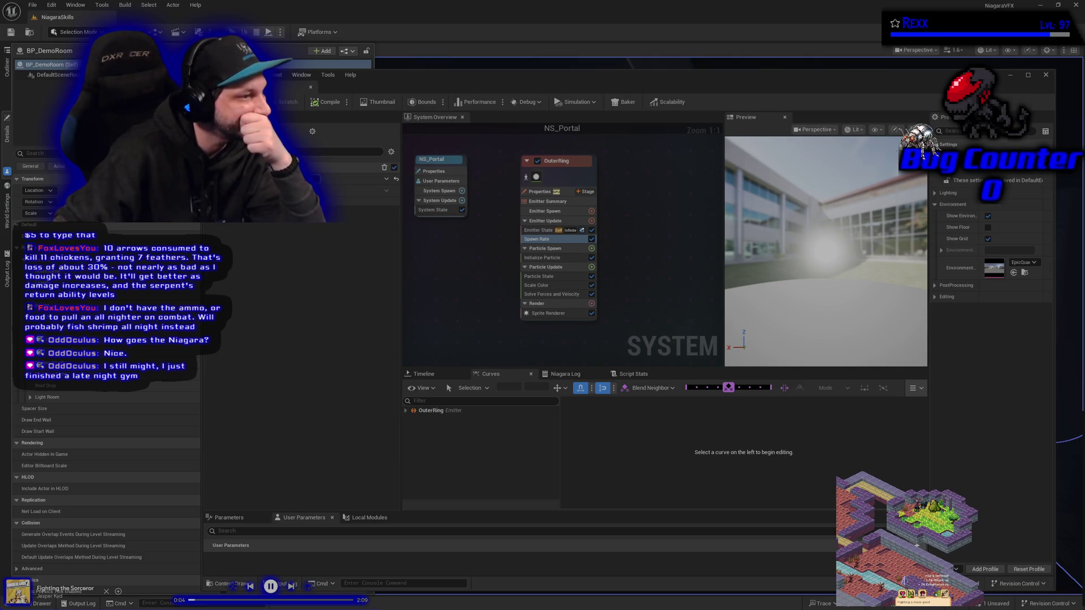
{"action": "left_click", "coordinate": [540, 258]}
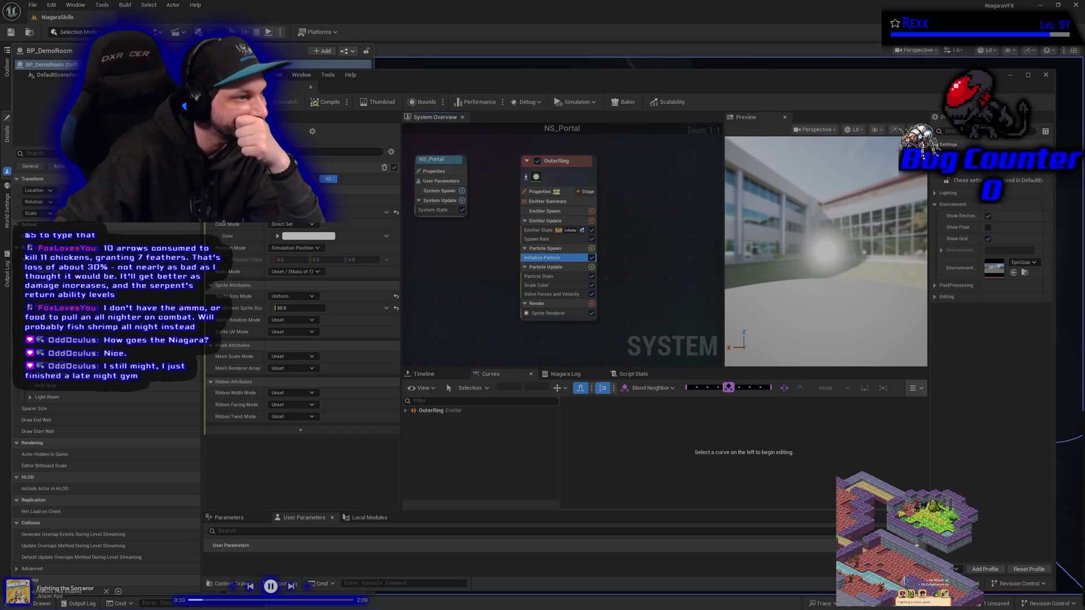
- Keep Initialize Particle's Color Mode at Direct Set
{"action": "left_click", "coordinate": [292, 224]}
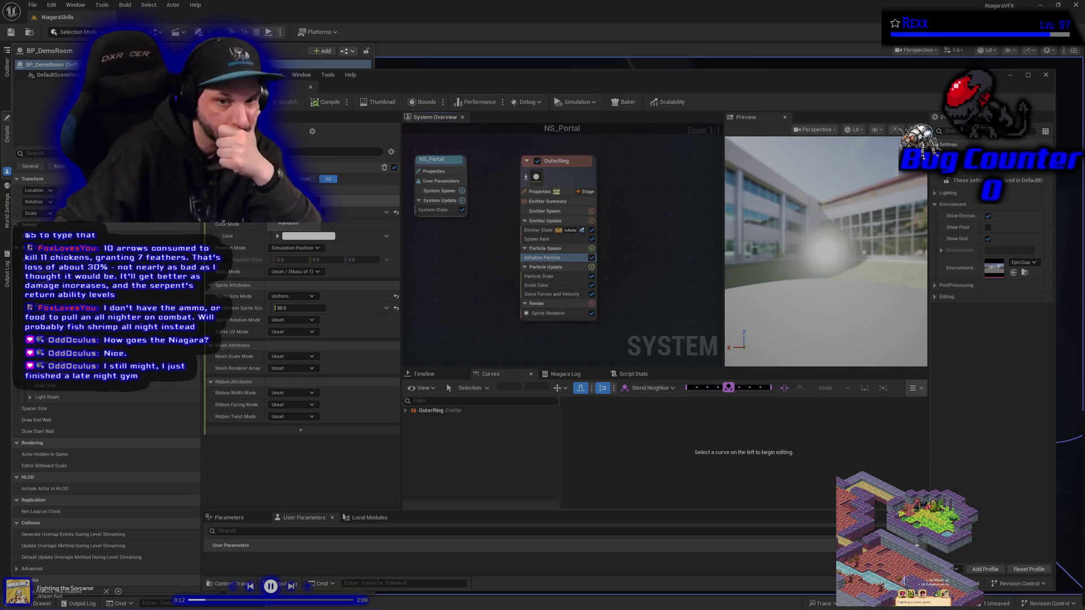
{"action": "left_click", "coordinate": [294, 228]}
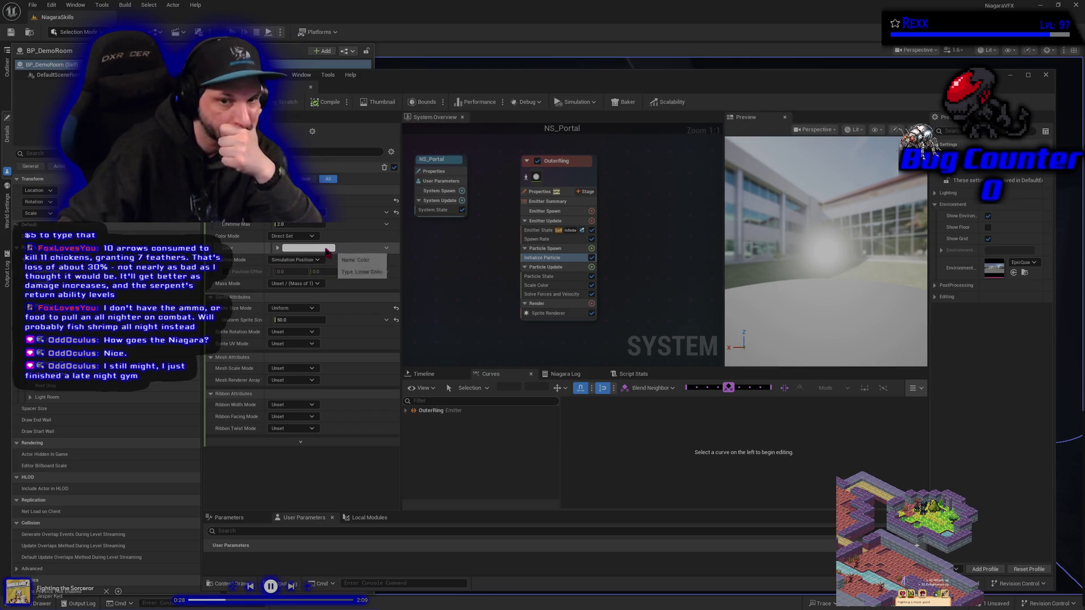
- Give the OuterRing particles a light blue starting colour
{"action": "left_click", "coordinate": [309, 248]}
{"action": "left_click", "coordinate": [346, 295]}
{"action": "left_click", "coordinate": [355, 288]}
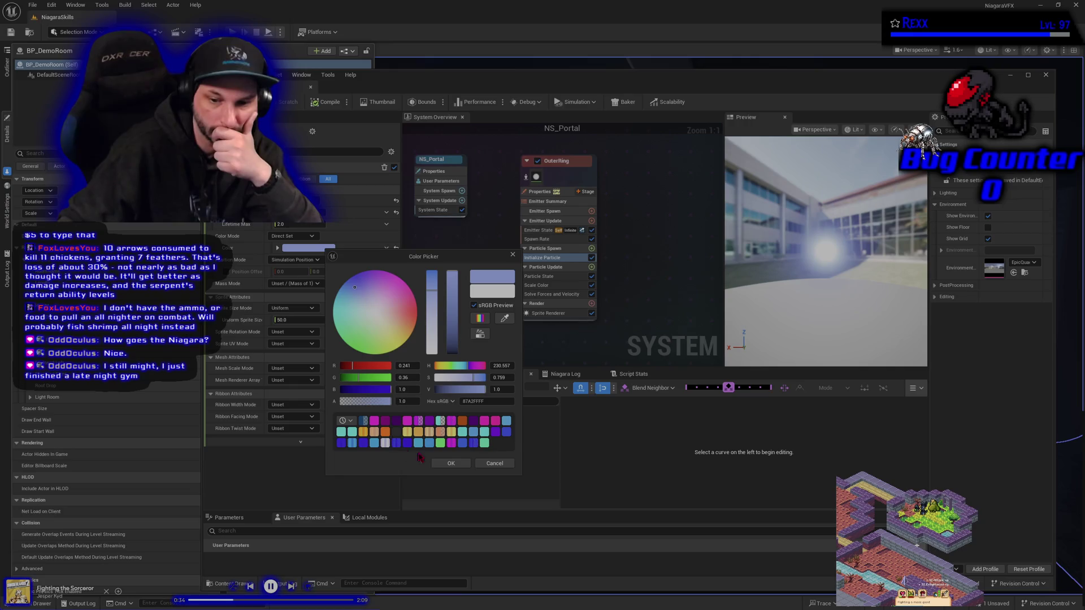
{"action": "left_click", "coordinate": [451, 463]}
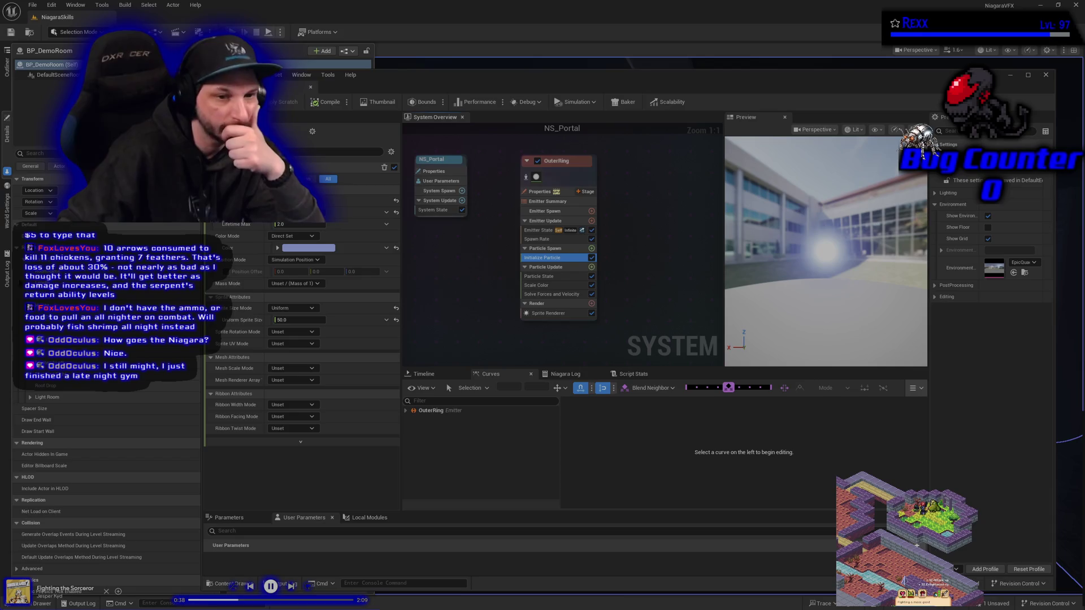
- Change the particle colour to an intense saved bright blue (0038FF) at alpha 1.0
{"action": "left_click", "coordinate": [308, 248]}
{"action": "left_click", "coordinate": [319, 283]}
{"action": "left_click_drag", "start_coordinate": [320, 283], "coordinate": [323, 277]}
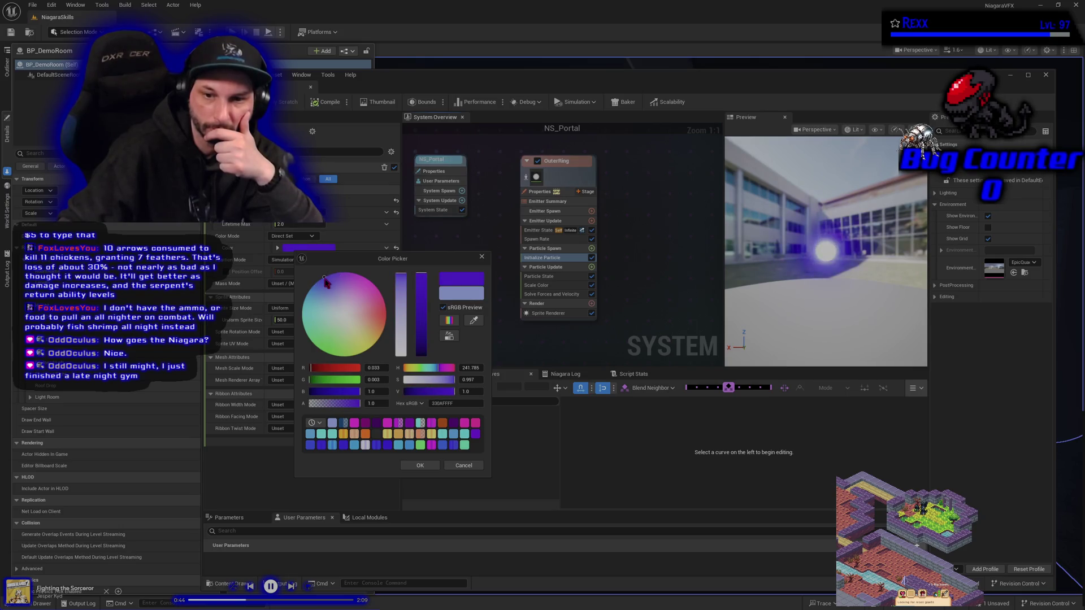
{"action": "left_click", "coordinate": [321, 446]}
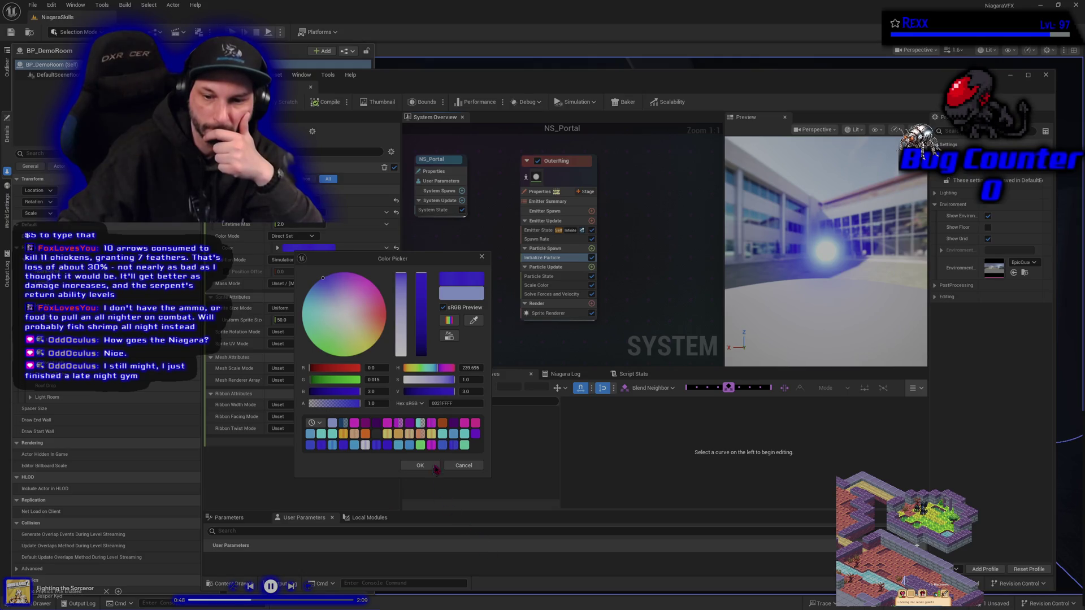
{"action": "left_click", "coordinate": [453, 445]}
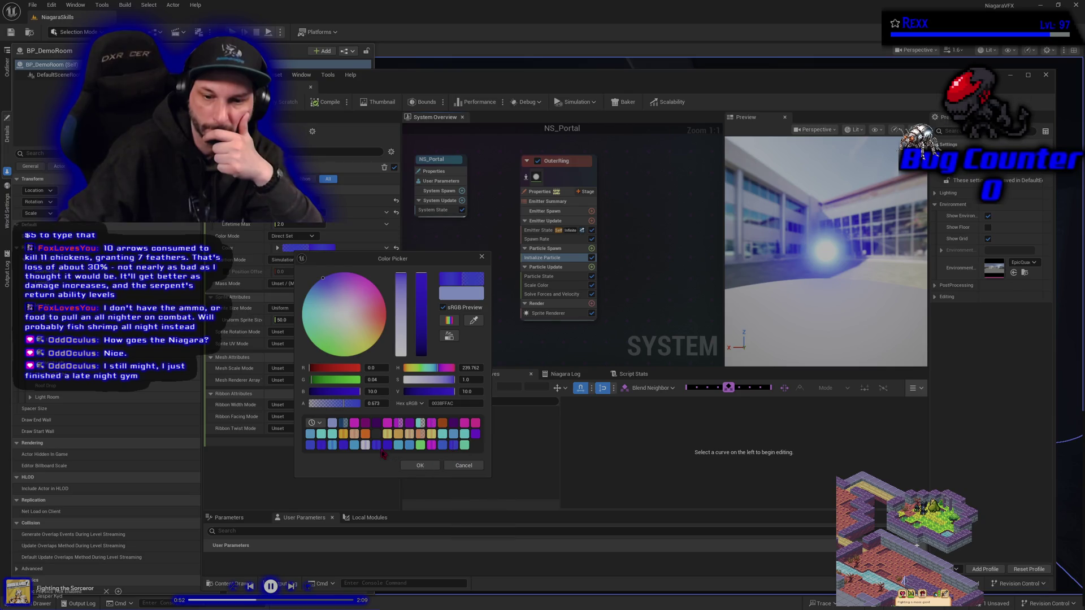
{"action": "left_click", "coordinate": [381, 447]}
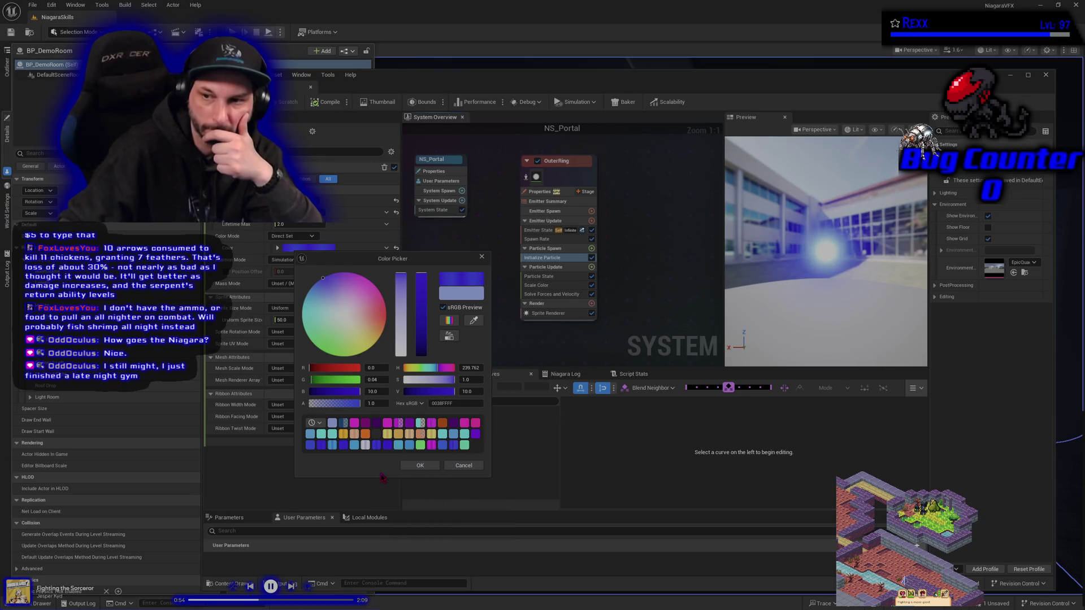
{"action": "left_click", "coordinate": [408, 468]}
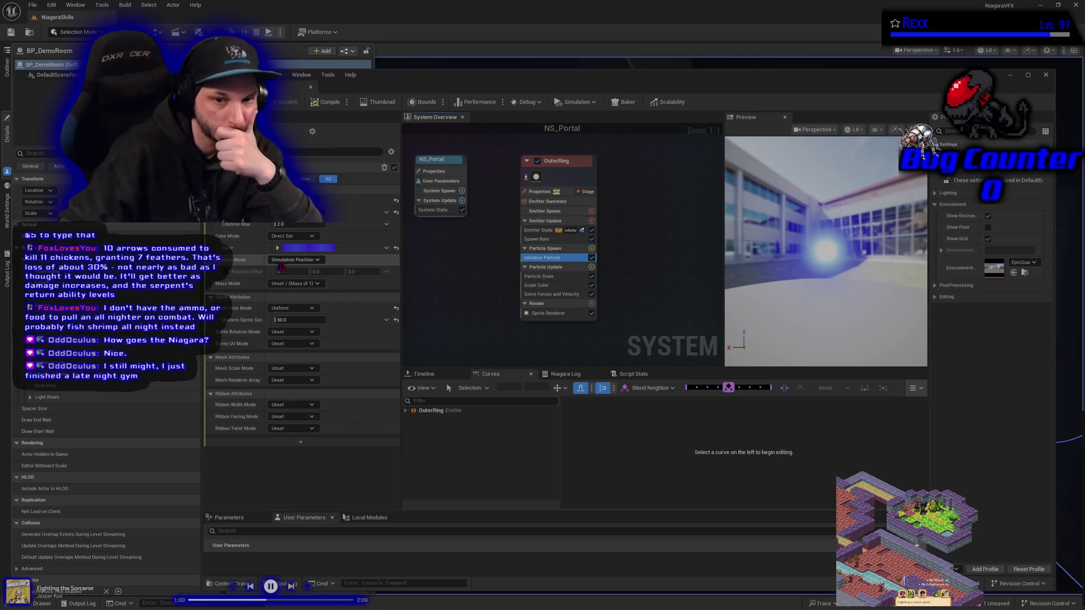
{"action": "left_click", "coordinate": [298, 249]}
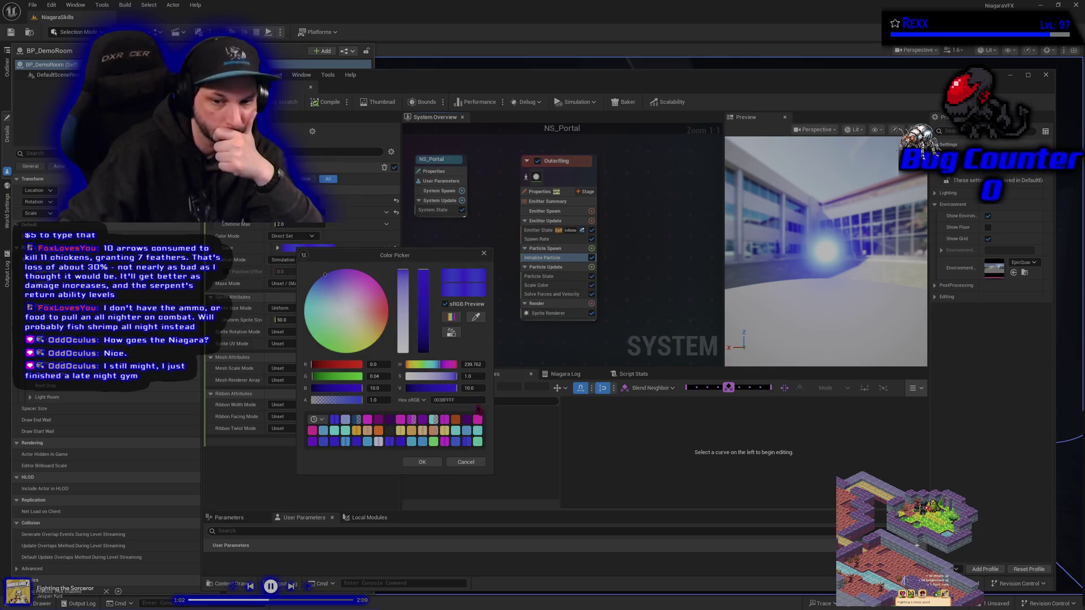
{"action": "left_click", "coordinate": [423, 462]}
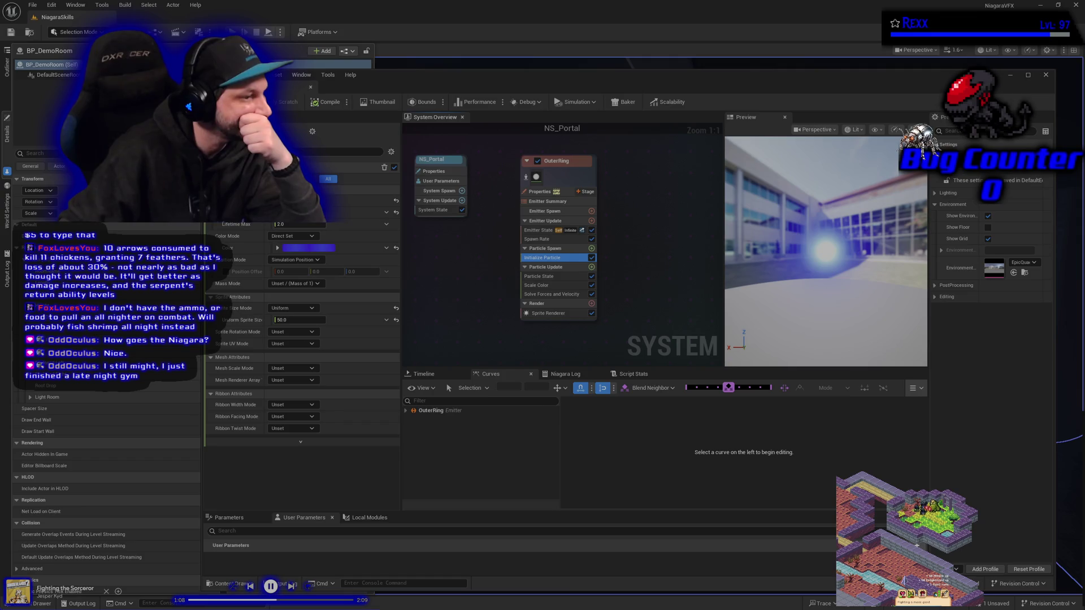
- Set Sprite Size Mode to Random Uniform with sizes from 0.8 to 2
{"action": "left_click", "coordinate": [293, 308]}
{"action": "left_click", "coordinate": [295, 339]}
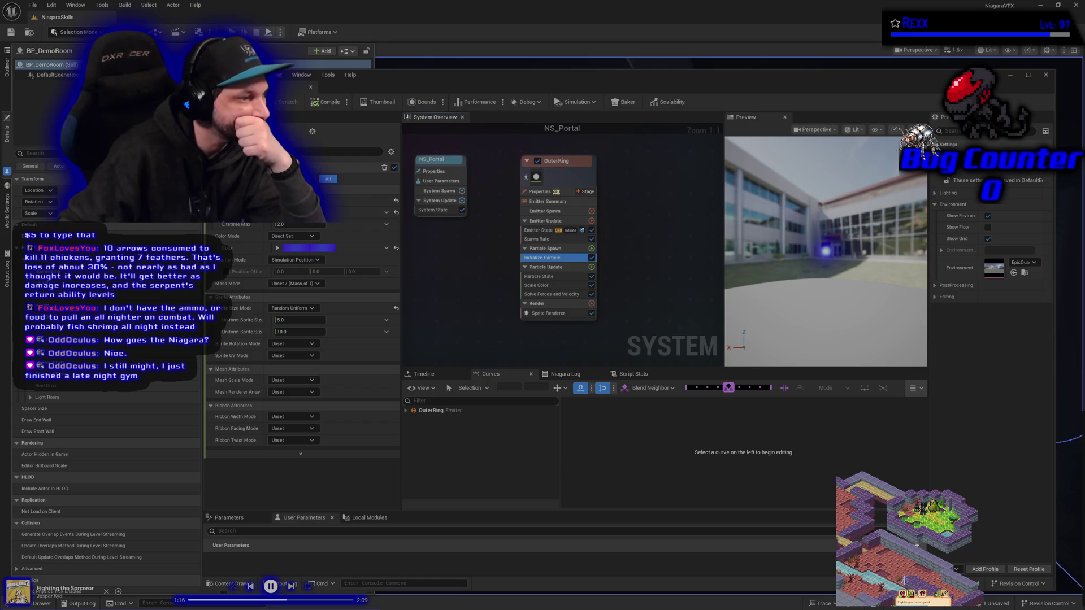
{"action": "left_click", "coordinate": [299, 320]}
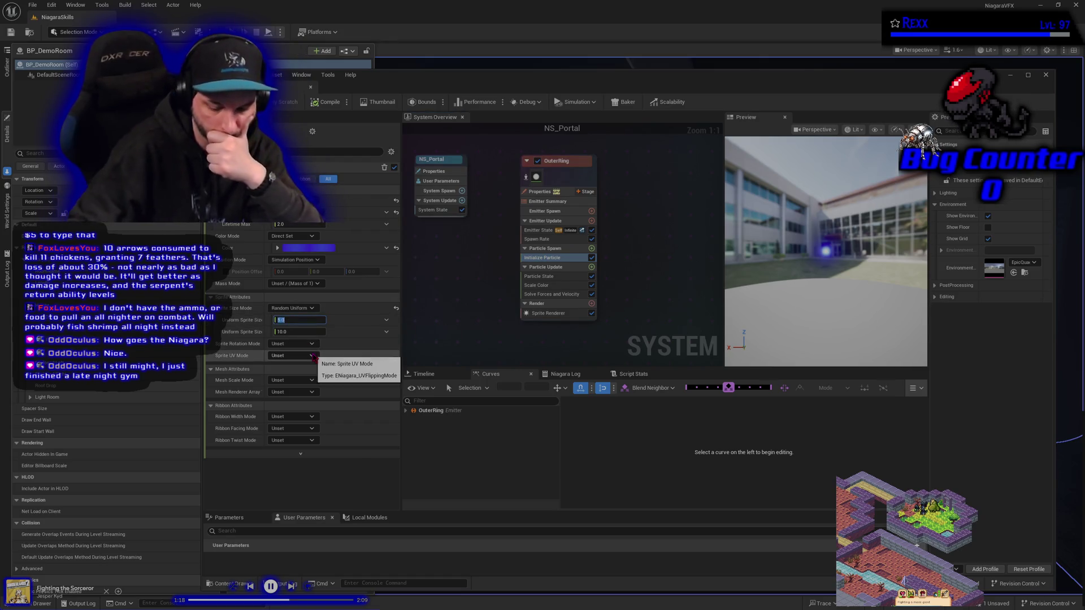
{"action": "type", "text": "0.8"}
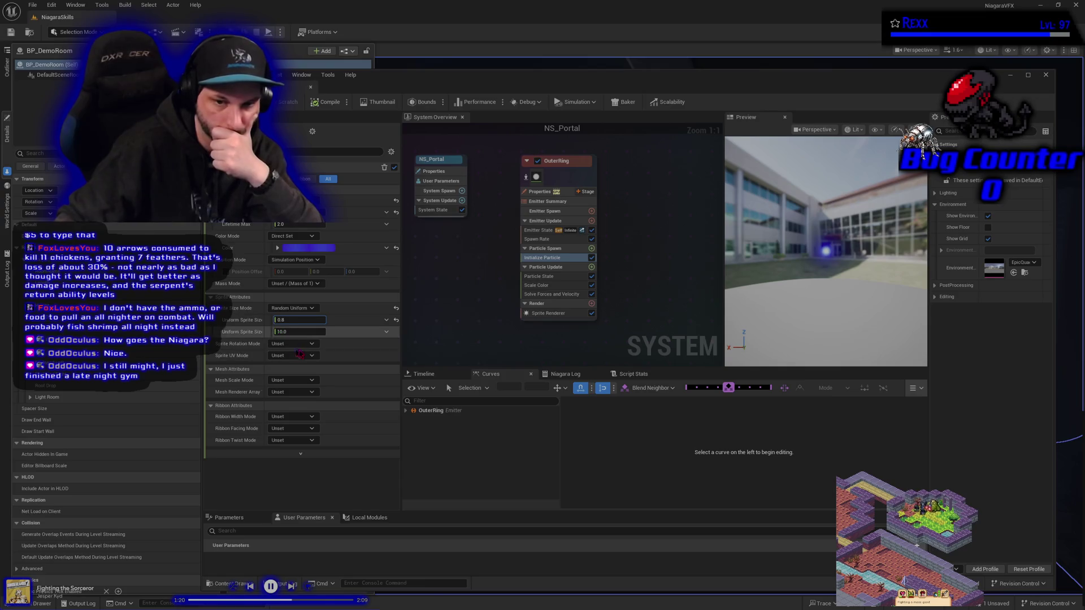
{"action": "left_click", "coordinate": [295, 332]}
{"action": "type", "text": "2"}
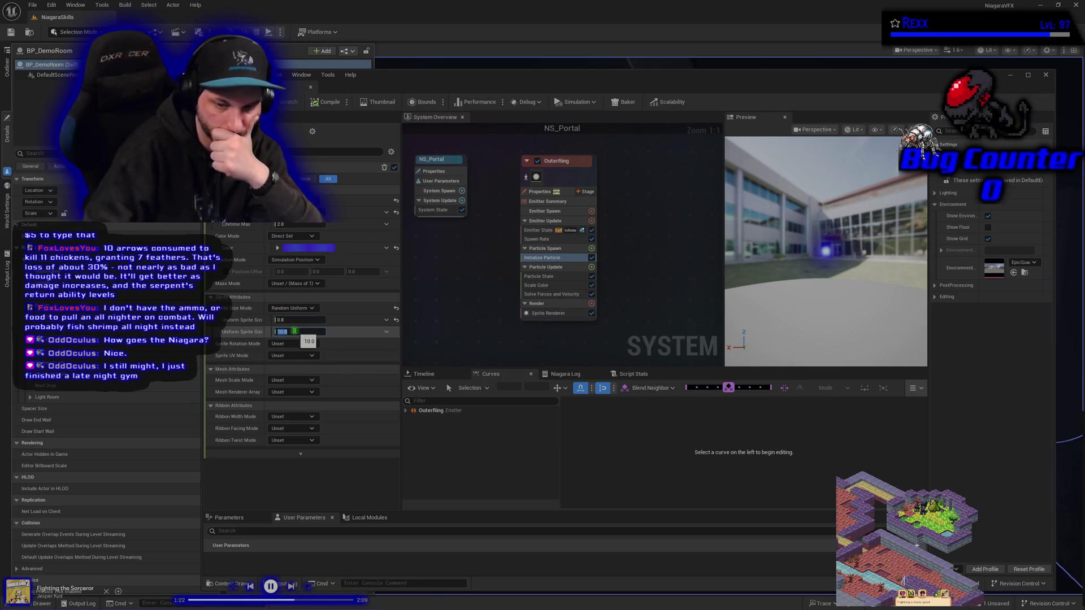
{"action": "key", "text": "Return"}
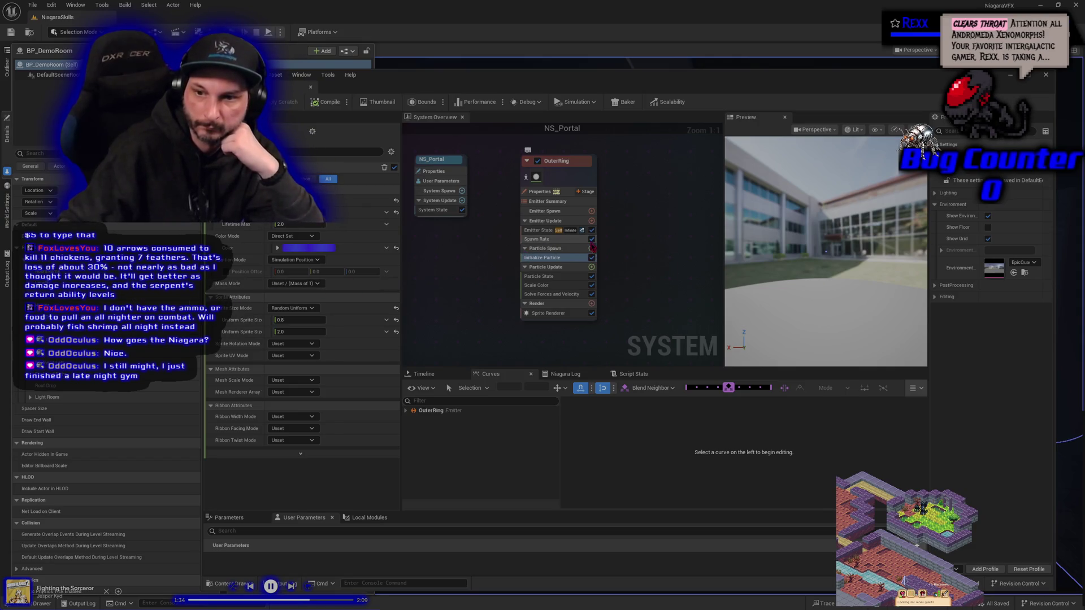
- Add a Shape Location module to Particle Spawn and set its Shape Primitive to Torus
{"action": "left_click", "coordinate": [592, 248]}
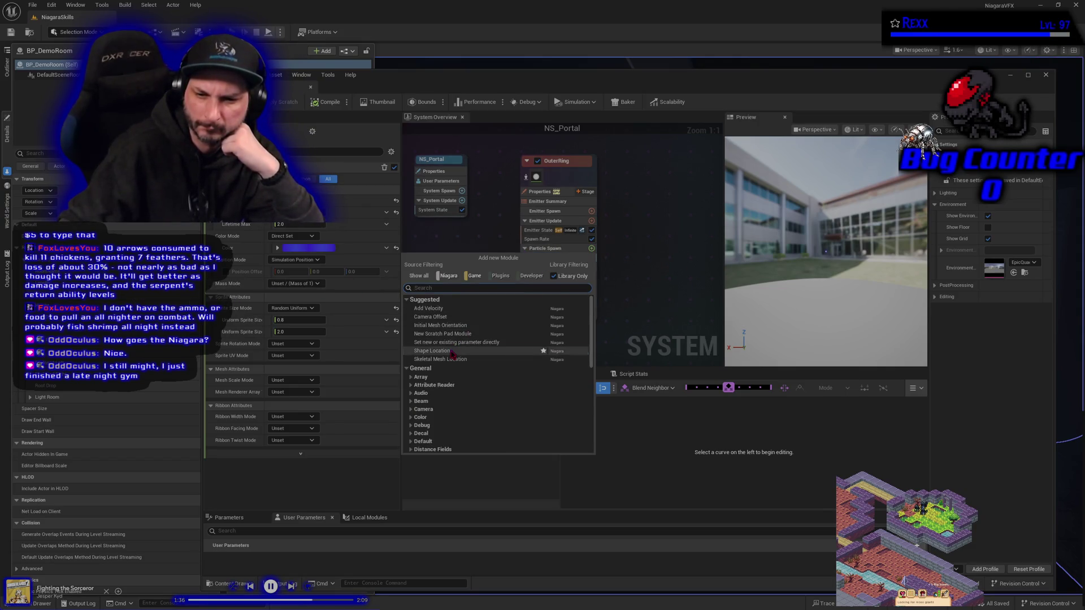
{"action": "left_click", "coordinate": [433, 351]}
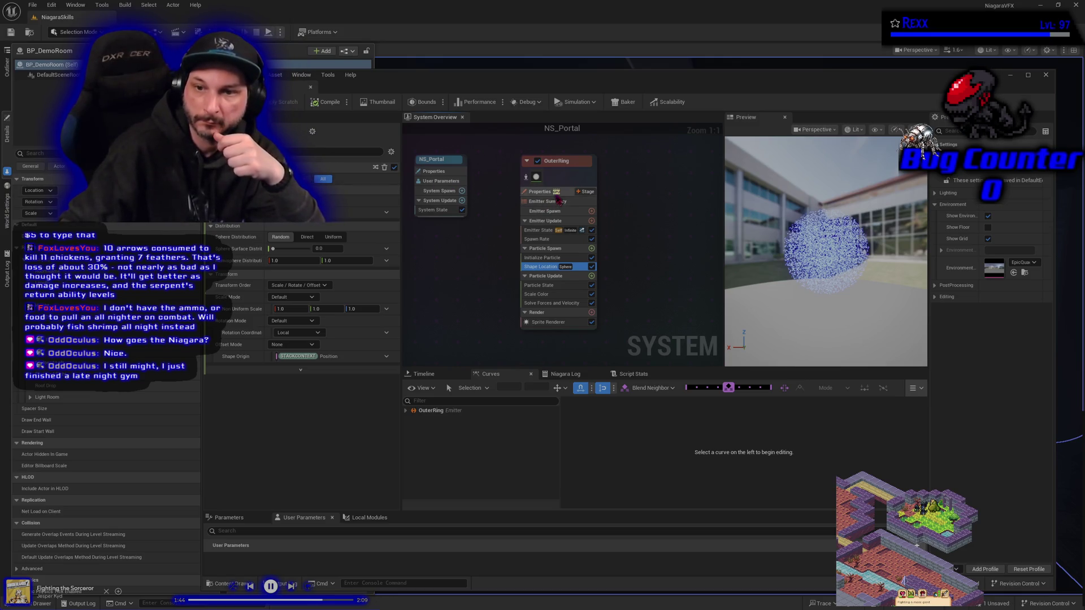
{"action": "left_click", "coordinate": [294, 226]}
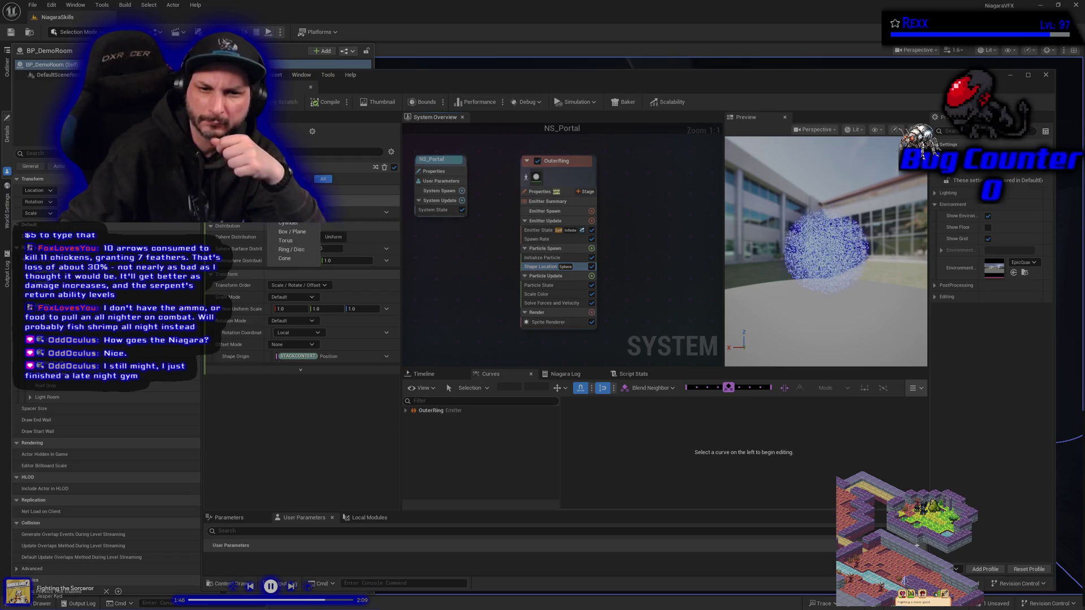
{"action": "left_click", "coordinate": [285, 240]}
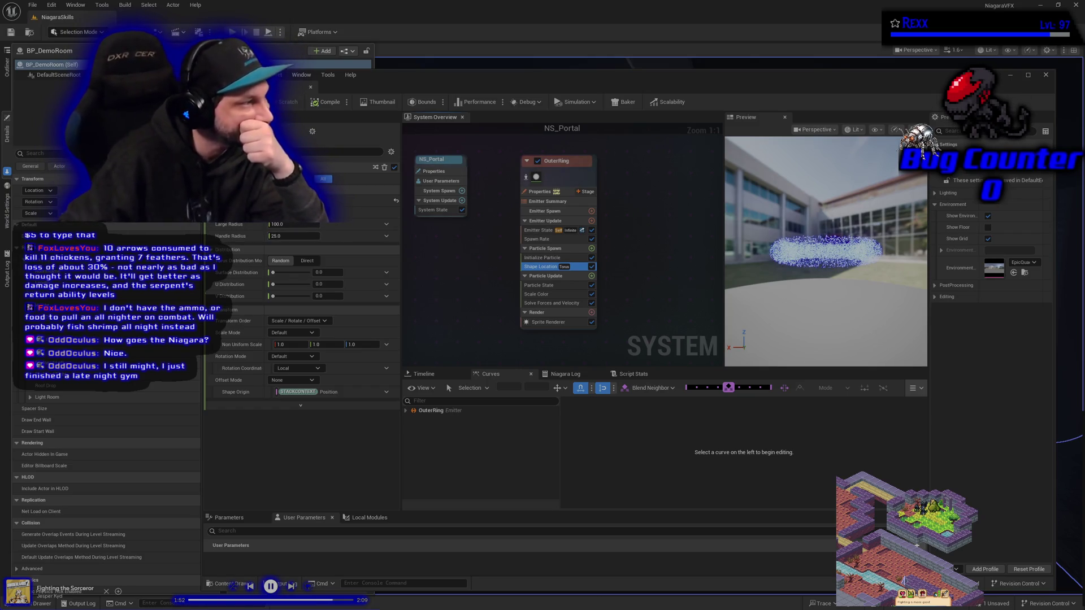
{"action": "left_click_drag", "start_coordinate": [729, 313], "coordinate": [732, 356]}
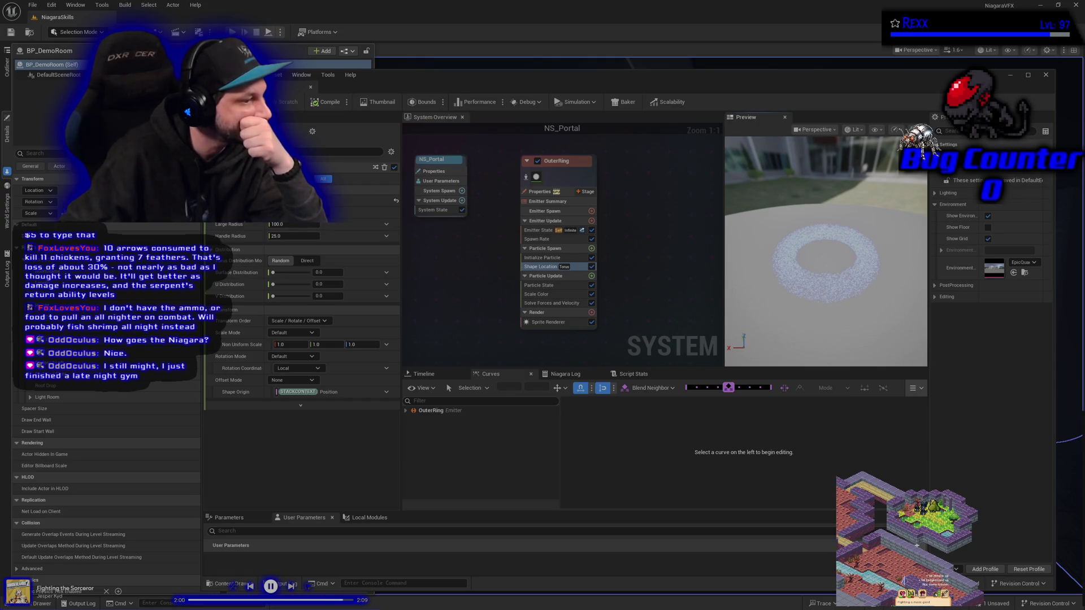
- Rotate the torus upright using Axis Angle about axis 0, 1, 0, and save NS_Portal
{"action": "left_click", "coordinate": [289, 357]}
{"action": "left_click", "coordinate": [291, 379]}
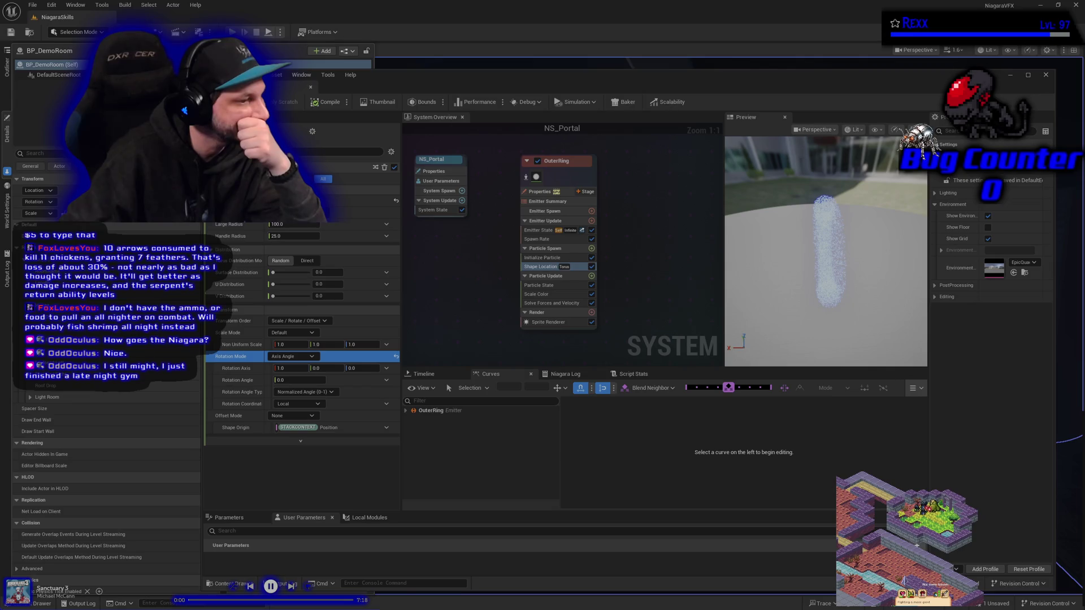
{"action": "left_click", "coordinate": [316, 368]}
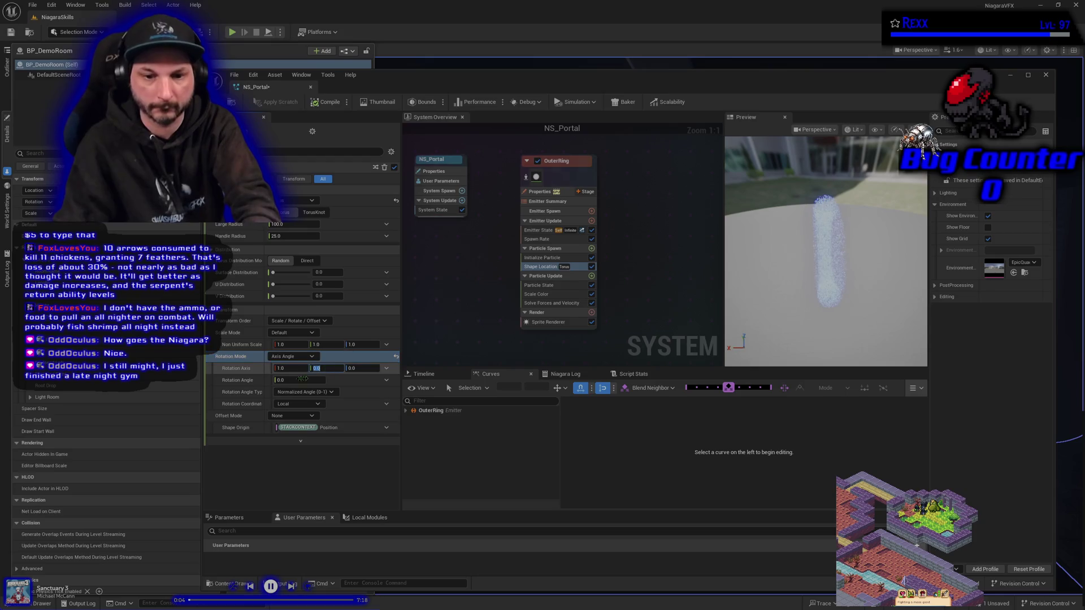
{"action": "type", "text": "1"}
{"action": "left_click", "coordinate": [280, 368]}
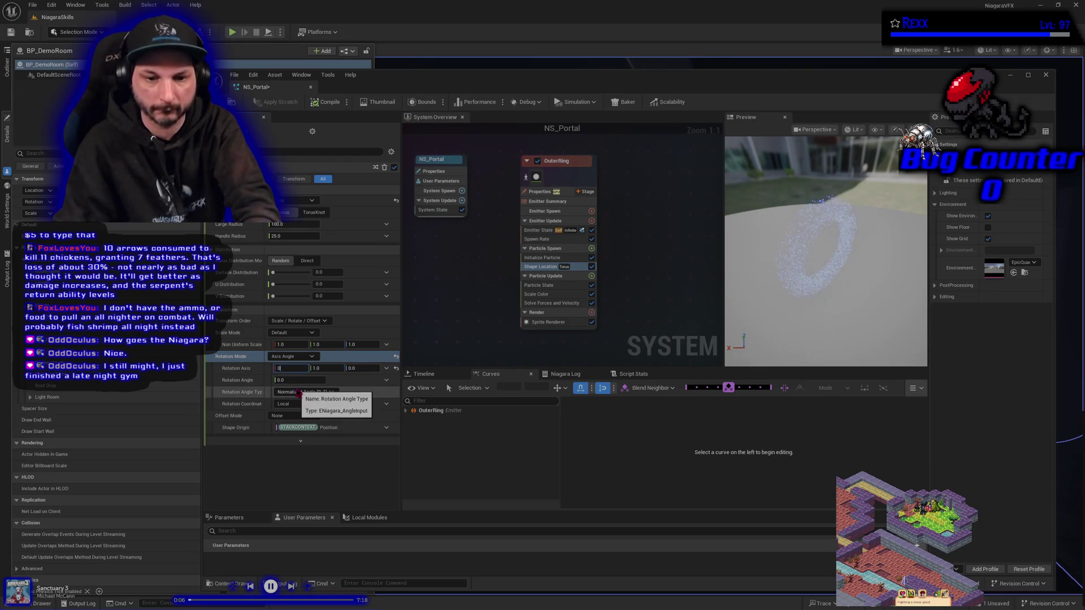
{"action": "left_click_drag", "start_coordinate": [792, 294], "coordinate": [760, 262]}
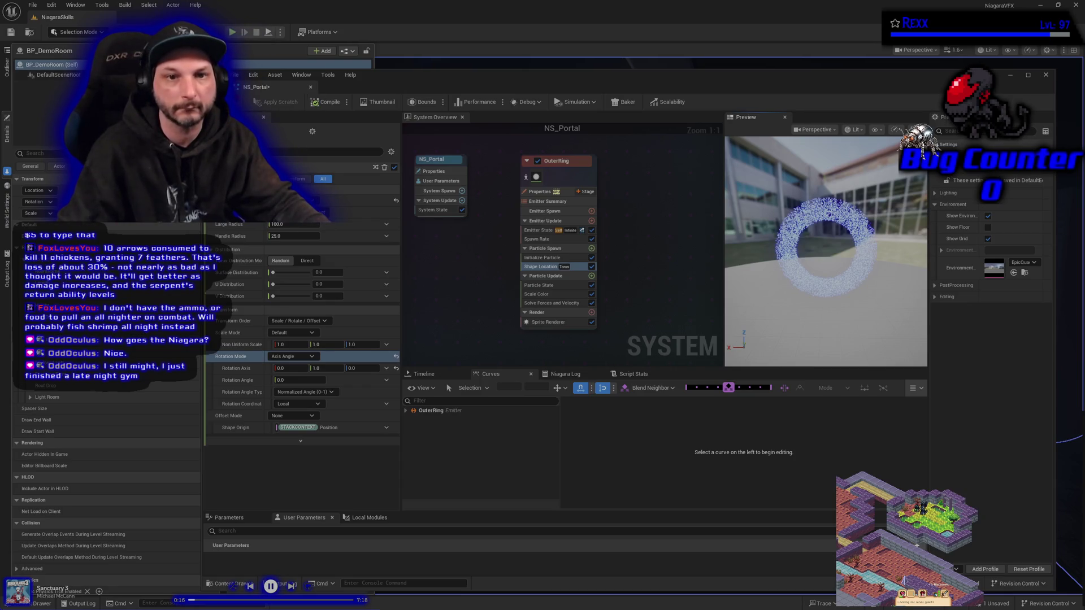
{"action": "left_click", "coordinate": [243, 102]}
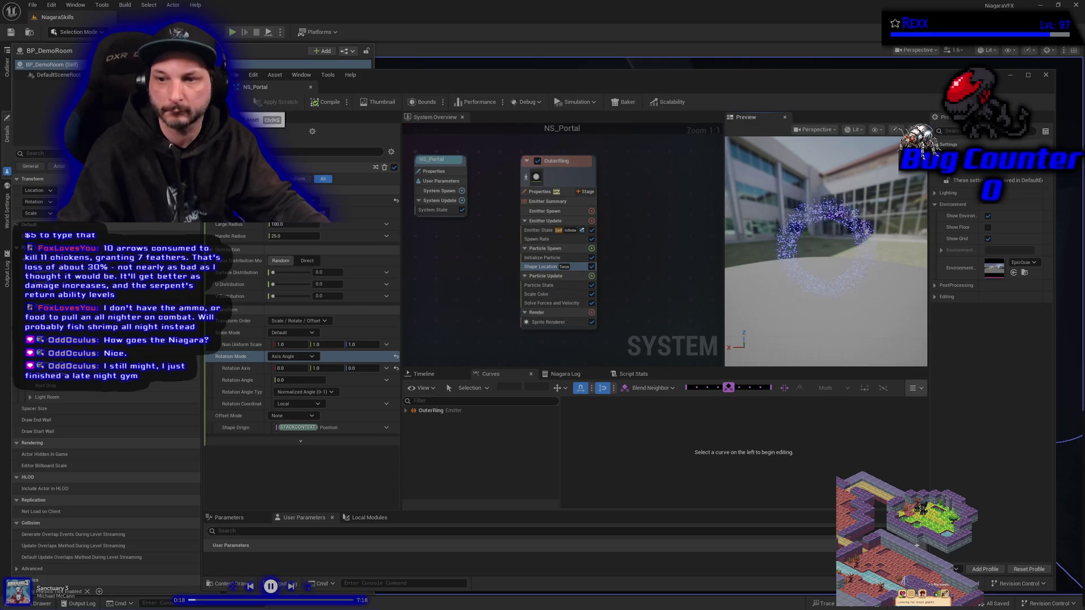
{"action": "double_click", "coordinate": [282, 88]}
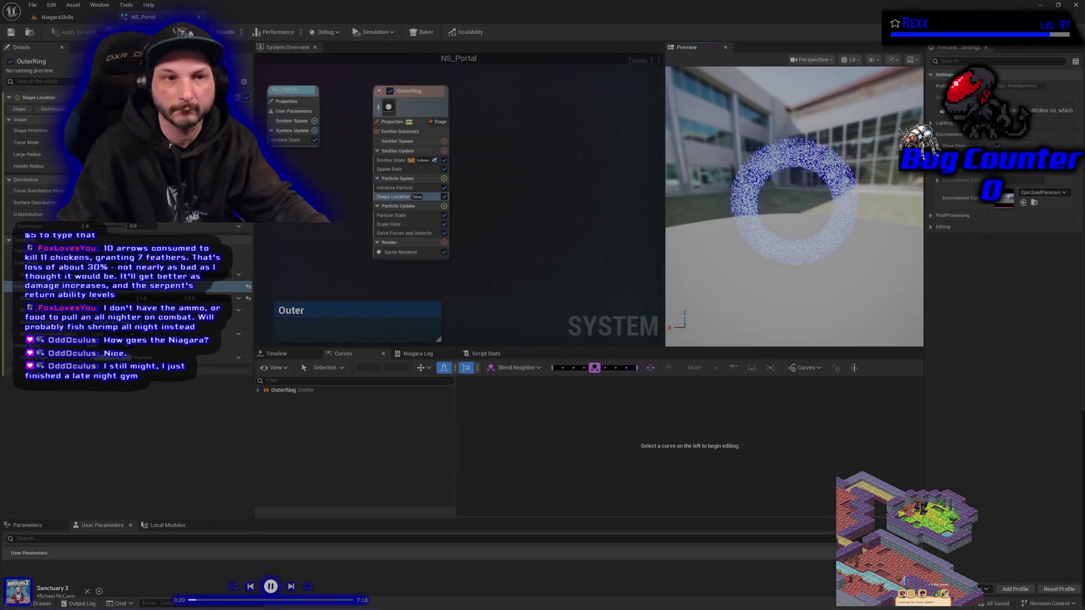
- Drag NS_Portal from the Content Drawer into the level beside the mannequin
{"action": "left_click", "coordinate": [52, 18]}
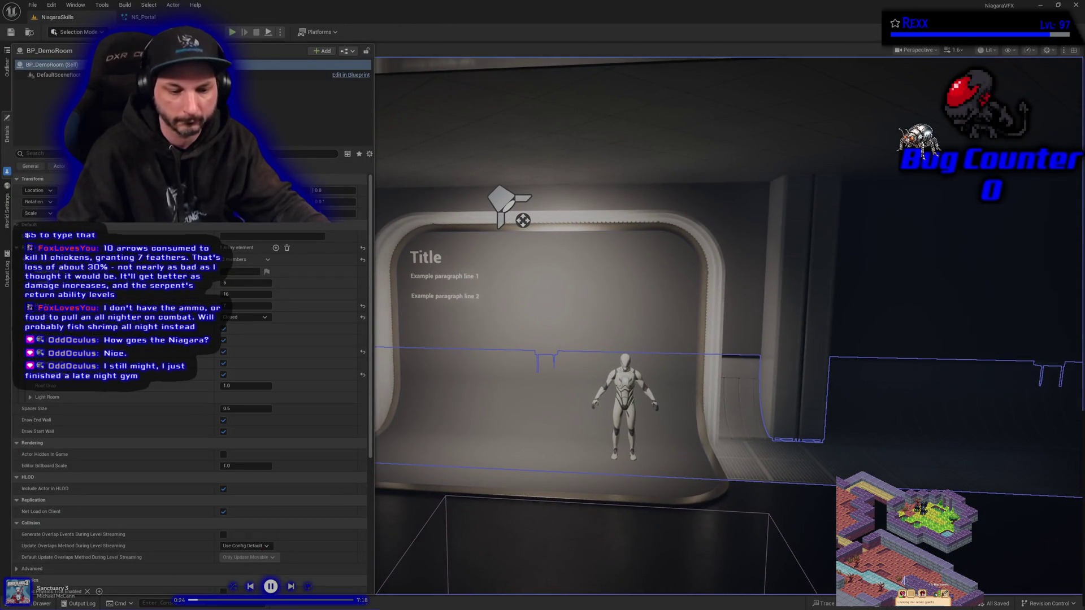
{"action": "key", "text": "ctrl+space"}
{"action": "mouse_move", "coordinate": [129, 551]}
{"action": "left_mouse_down"}
{"action": "mouse_move", "coordinate": [431, 443]}
{"action": "mouse_move", "coordinate": [415, 421]}
{"action": "left_mouse_up"}
{"action": "left_click_drag", "start_coordinate": [513, 418], "coordinate": [511, 419]}
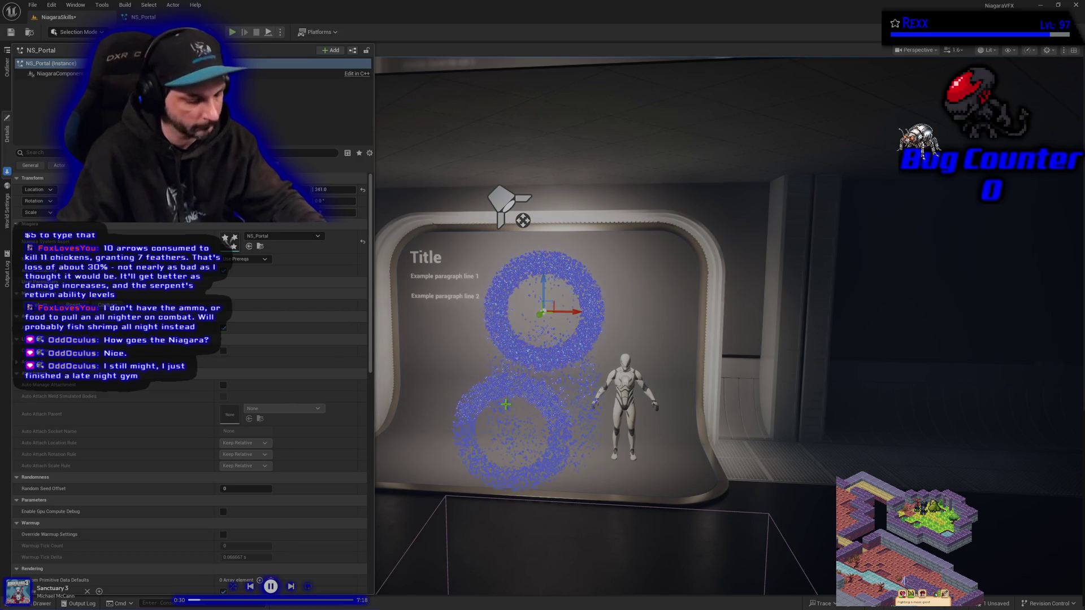
{"action": "key", "text": "f"}
- Slide the portal actor to the right and lower it to Z 139
{"action": "scroll", "coordinate": [531, 390], "scroll_direction": "up", "scroll_amount": 5}
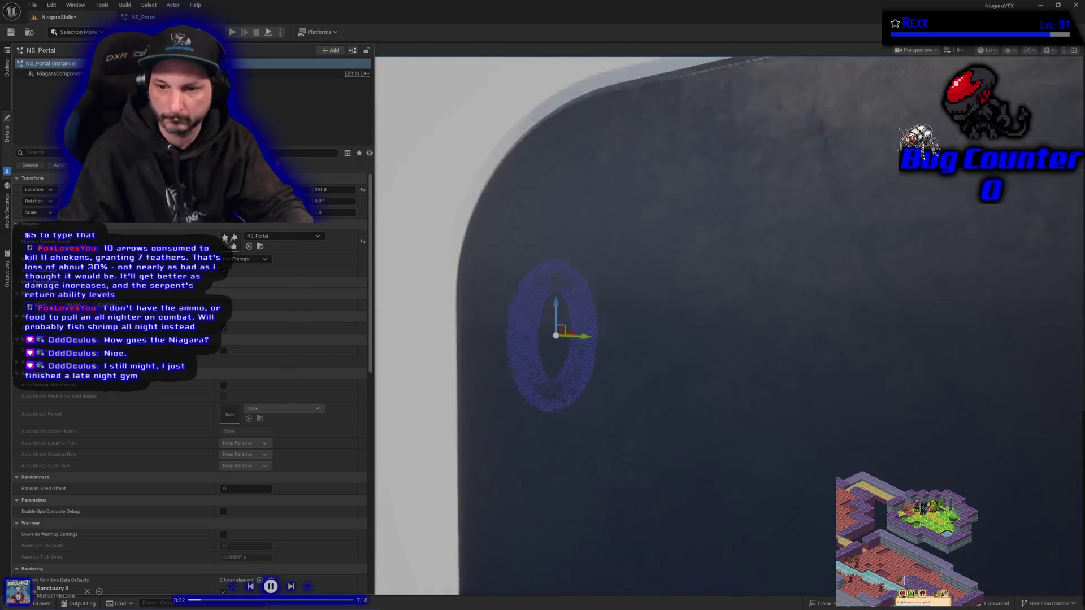
{"action": "left_click_drag", "start_coordinate": [543, 341], "coordinate": [787, 351]}
{"action": "key", "text": "f"}
{"action": "scroll", "coordinate": [730, 325], "scroll_direction": "down", "scroll_amount": 5}
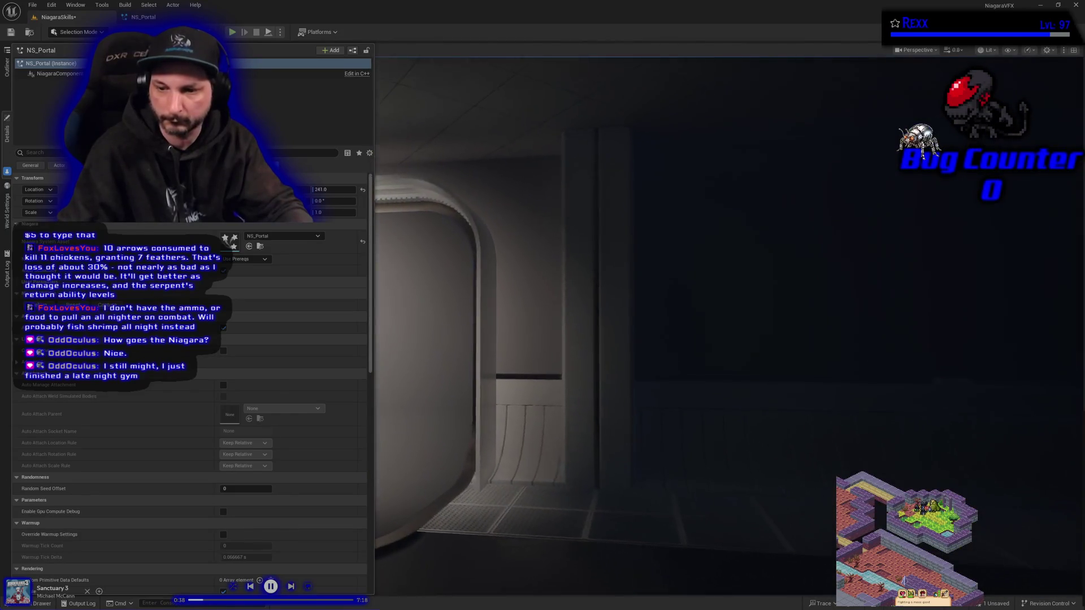
{"action": "scroll", "coordinate": [487, 128], "scroll_direction": "down", "scroll_amount": 5}
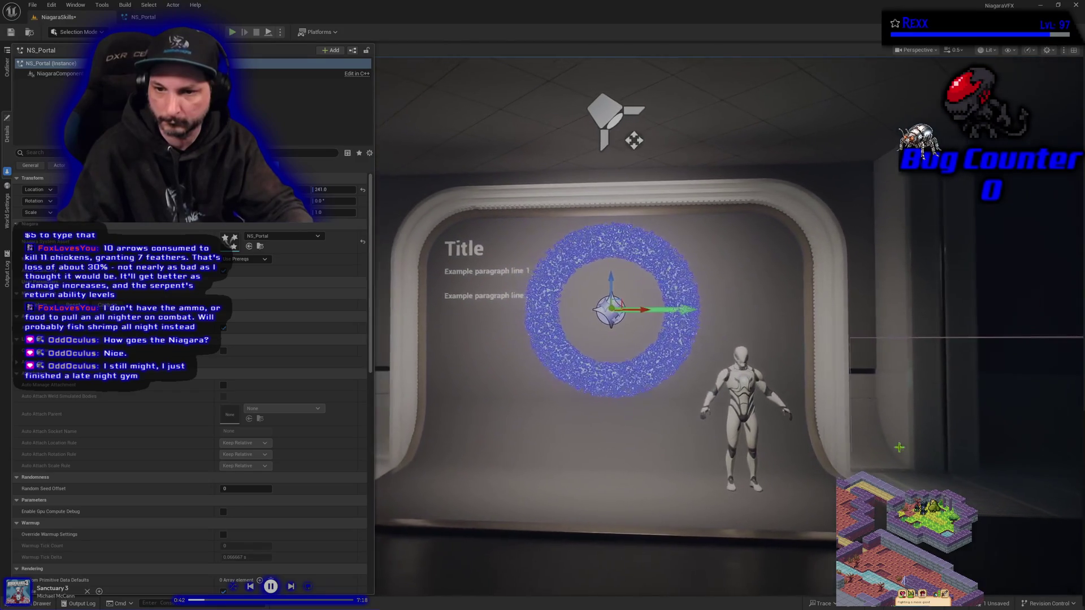
{"action": "left_click_drag", "start_coordinate": [616, 280], "coordinate": [618, 352]}
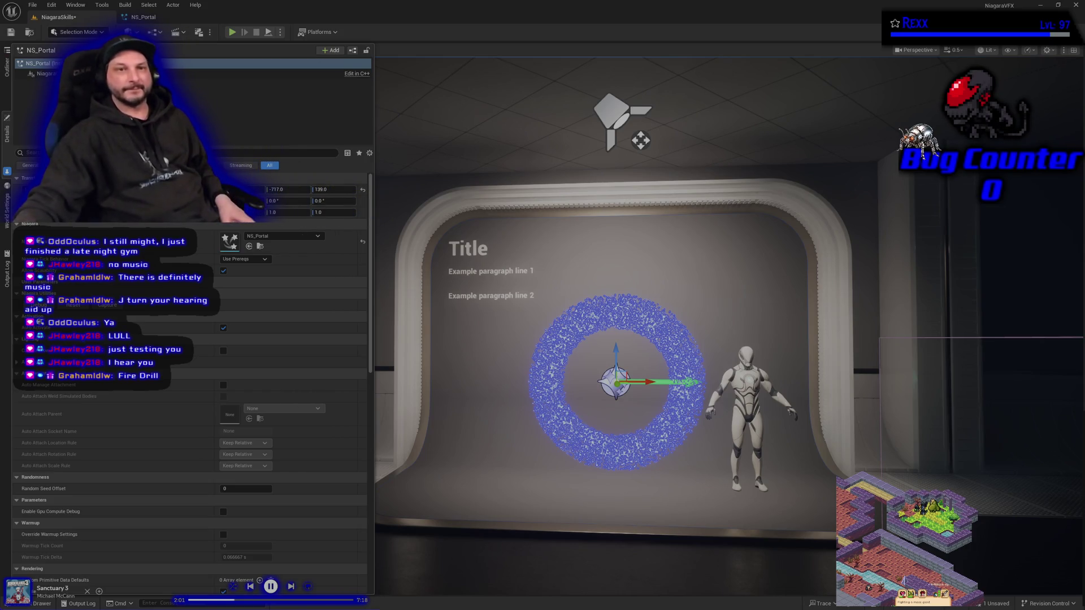
{"action": "left_click", "coordinate": [144, 17]}
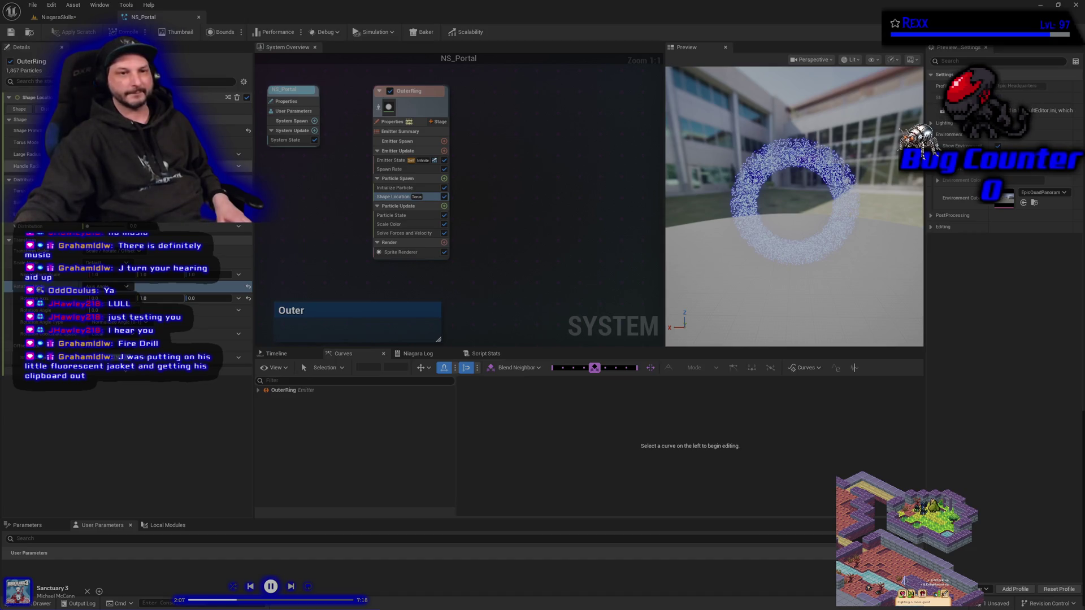
- Enlarge the torus Large Radius and shrink the Handle Radius into a thin ring, then save
{"action": "key", "text": "Return"}
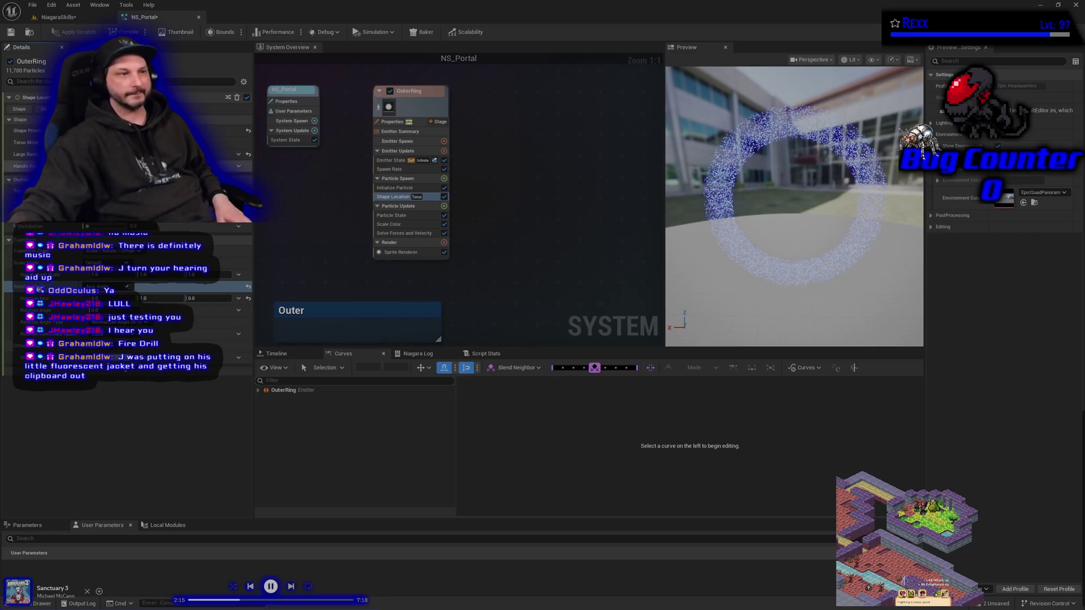
{"action": "key", "text": "Return"}
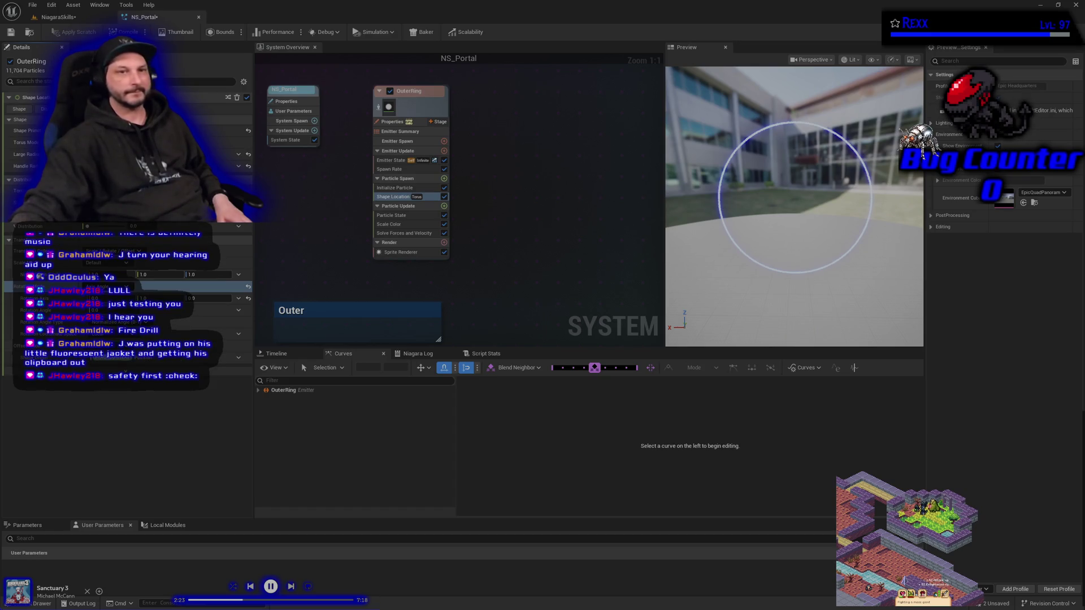
{"action": "left_click", "coordinate": [11, 32]}
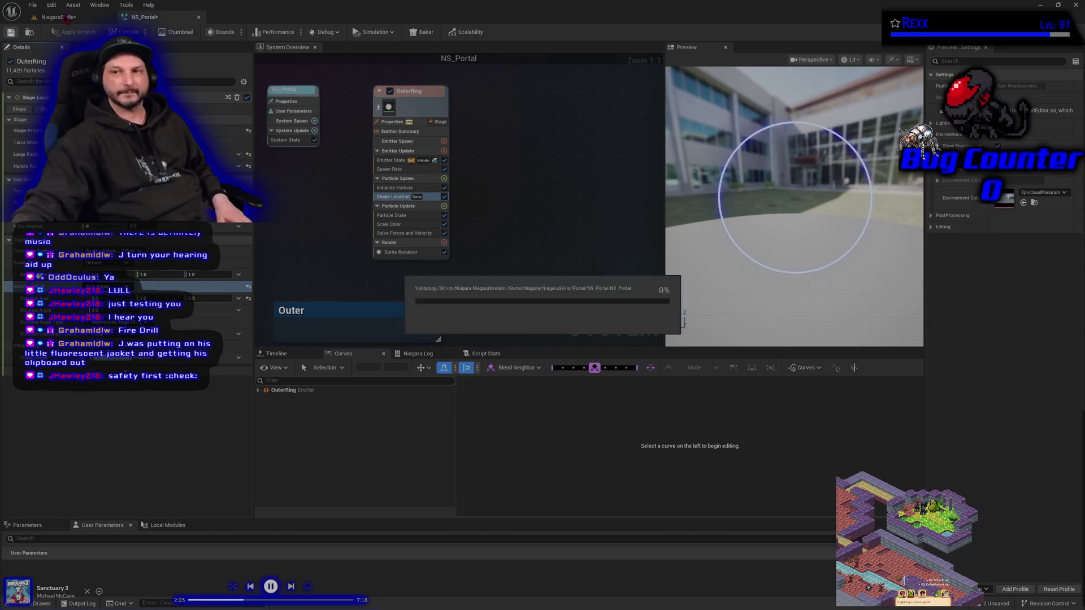
- Raise the NS_Portal actor to Z 163 in the level and save all
{"action": "left_click", "coordinate": [65, 18]}
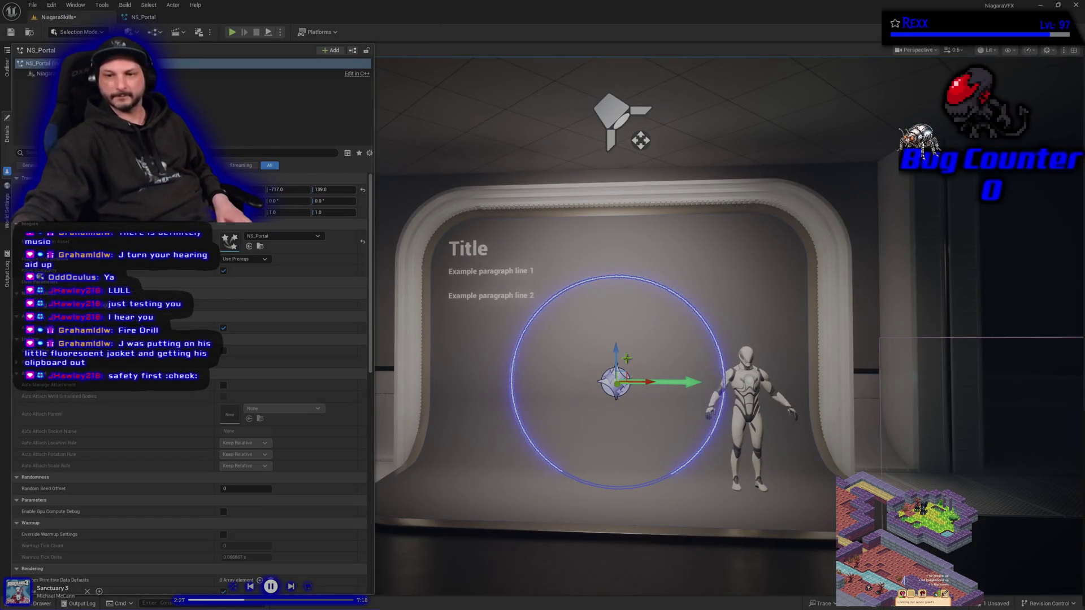
{"action": "left_click_drag", "start_coordinate": [613, 351], "coordinate": [609, 333]}
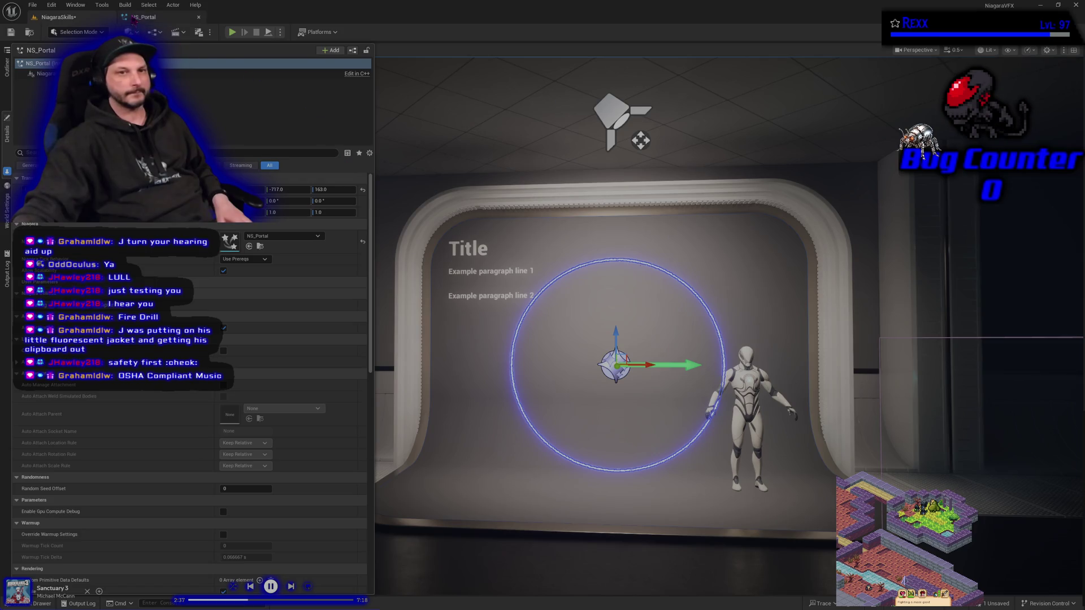
{"action": "left_click", "coordinate": [11, 32]}
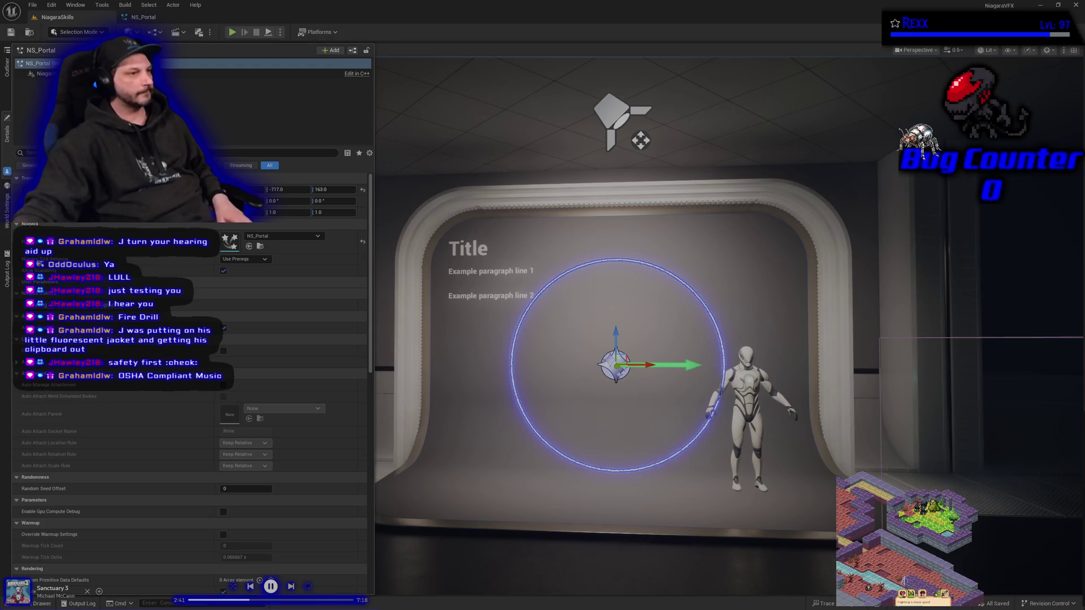
{"action": "left_click", "coordinate": [186, 18]}
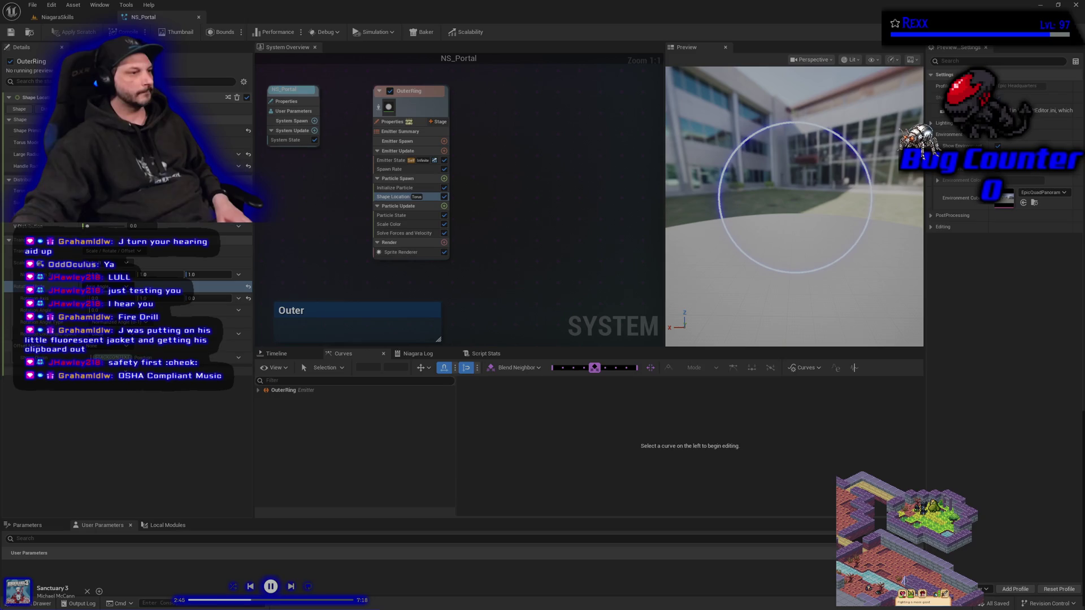
- Make Curl Noise Force's Noise Strength a Random Range Float
{"action": "left_click", "coordinate": [445, 206]}
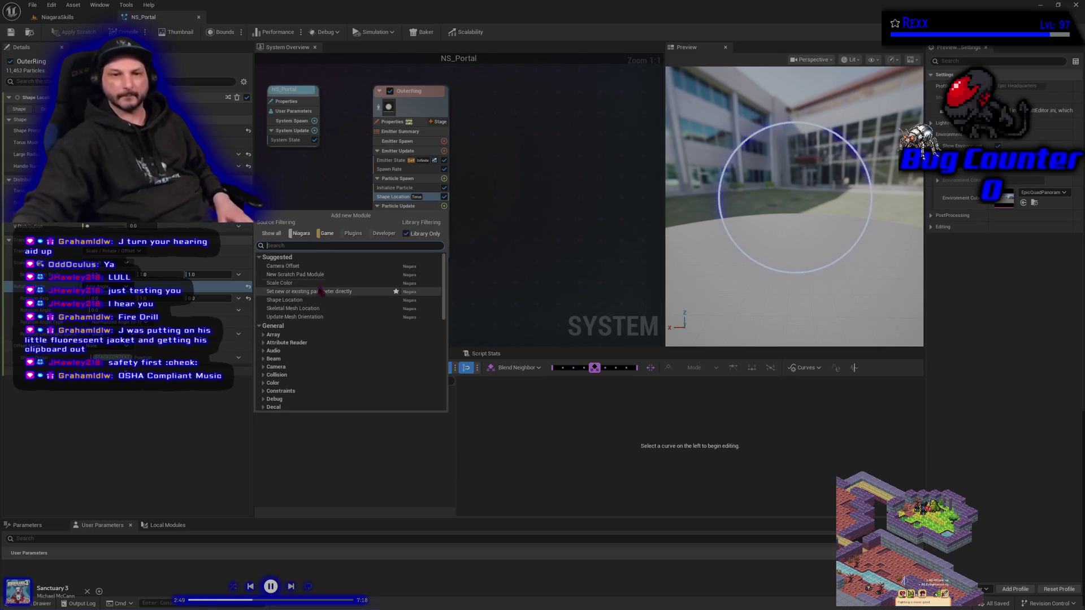
{"action": "type", "text": "curl"}
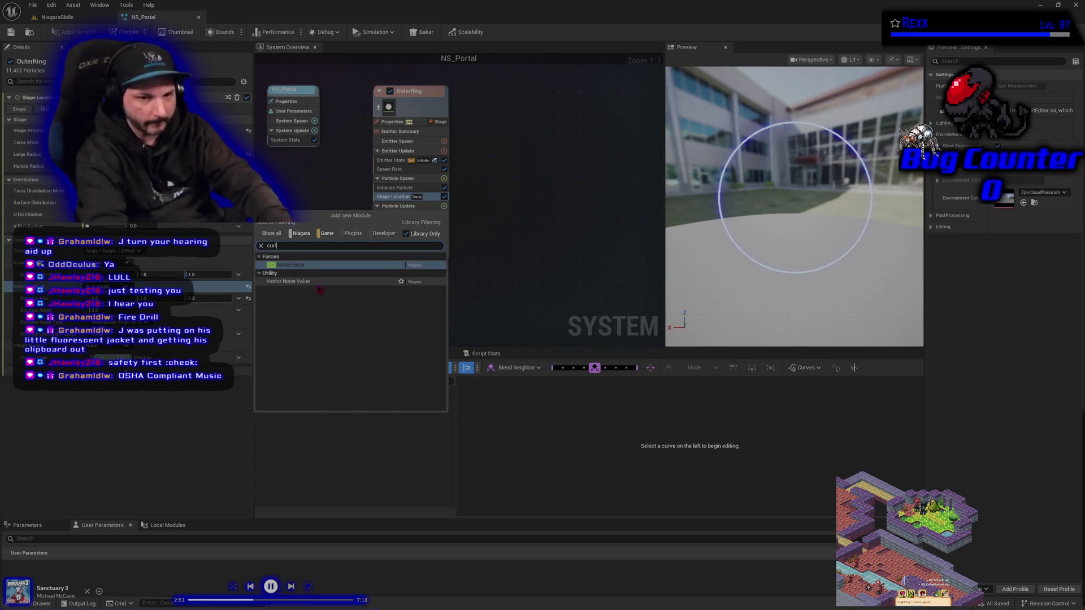
{"action": "key", "text": "Escape"}
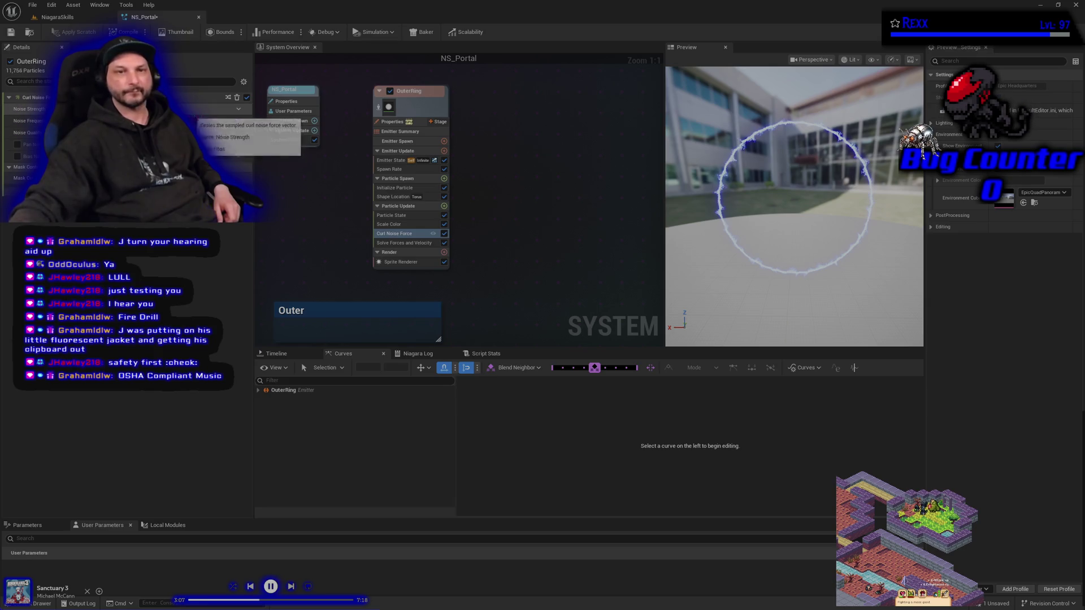
{"action": "left_click", "coordinate": [239, 109]}
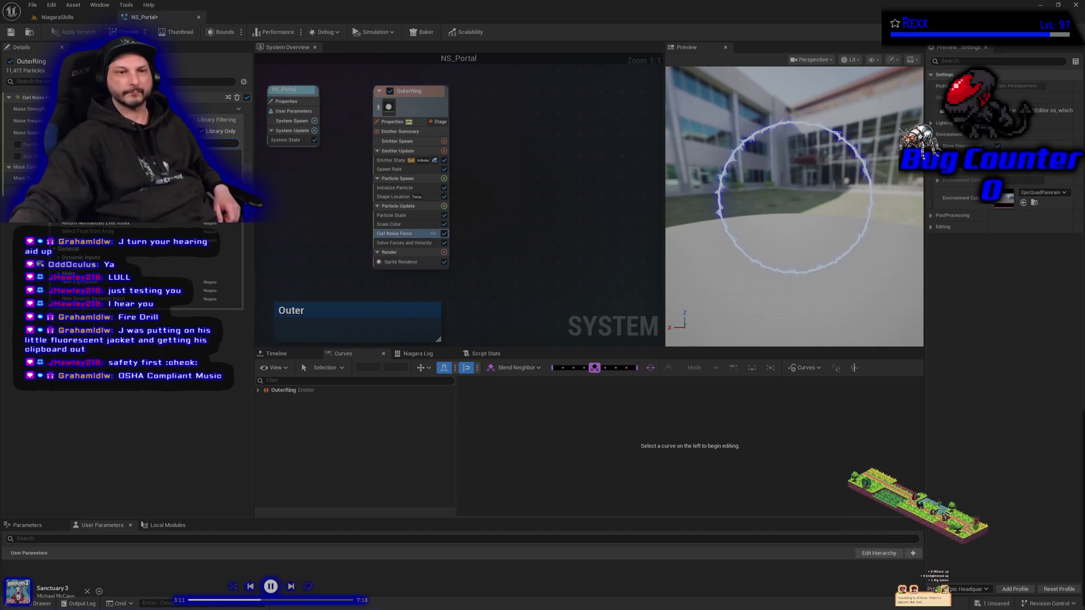
{"action": "left_click", "coordinate": [113, 229]}
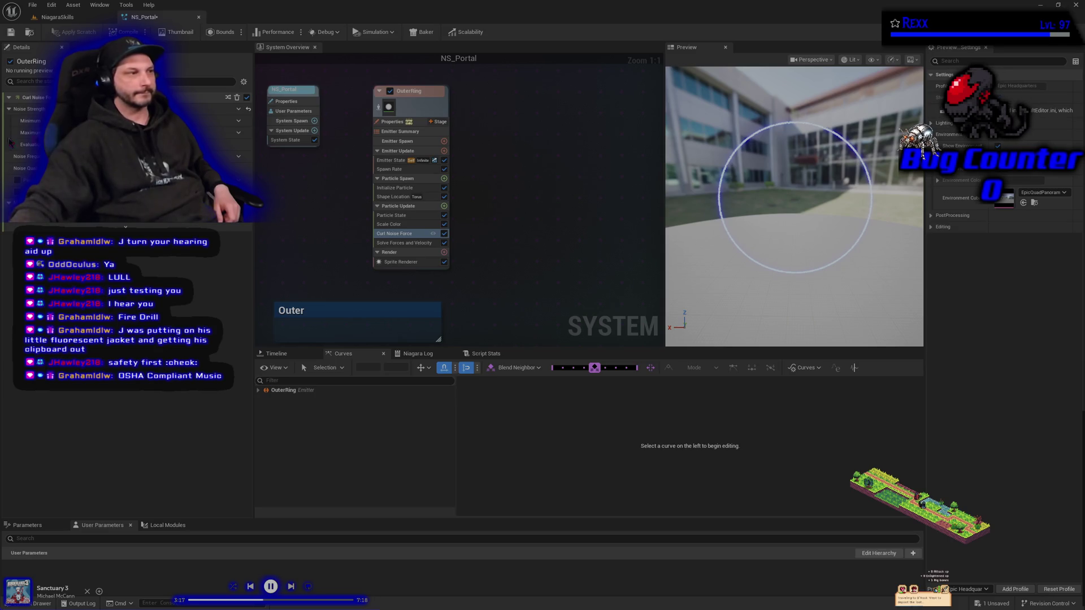
- Set the Noise Strength Minimum and a new Noise Frequency, save, and enable an extra Curl Noise option
{"action": "key", "text": "Return"}
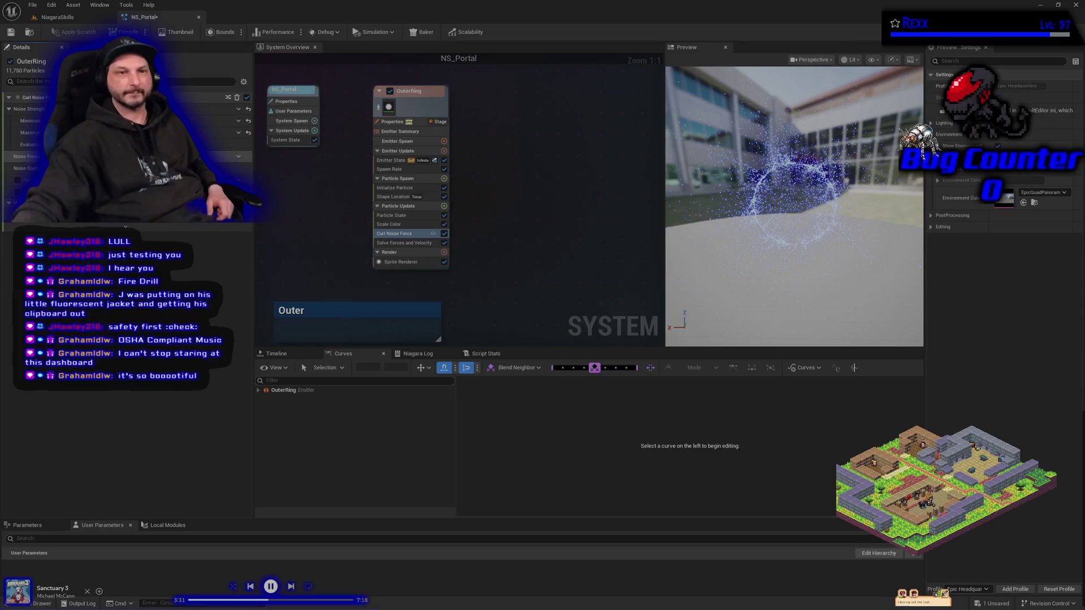
{"action": "key", "text": "Return"}
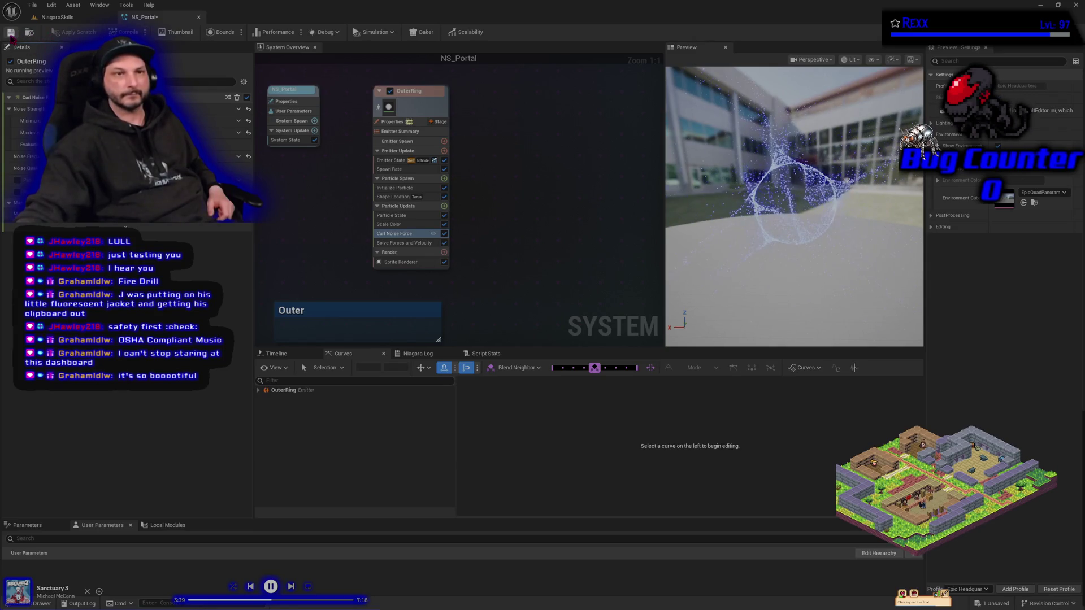
{"action": "key", "text": "ctrl+s"}
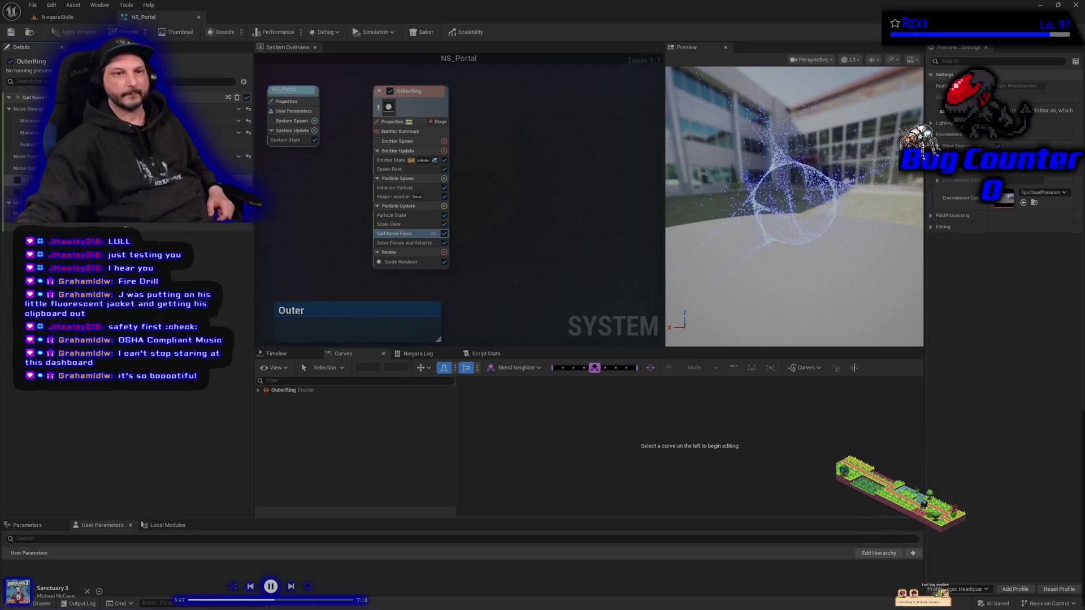
{"action": "left_click", "coordinate": [17, 179]}
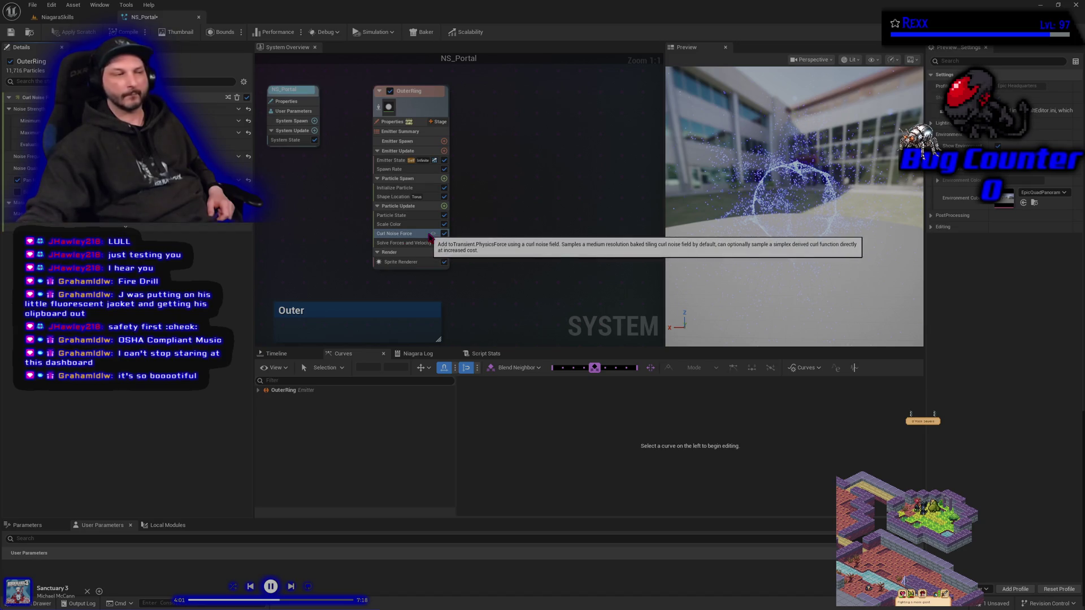
{"action": "left_click", "coordinate": [444, 206]}
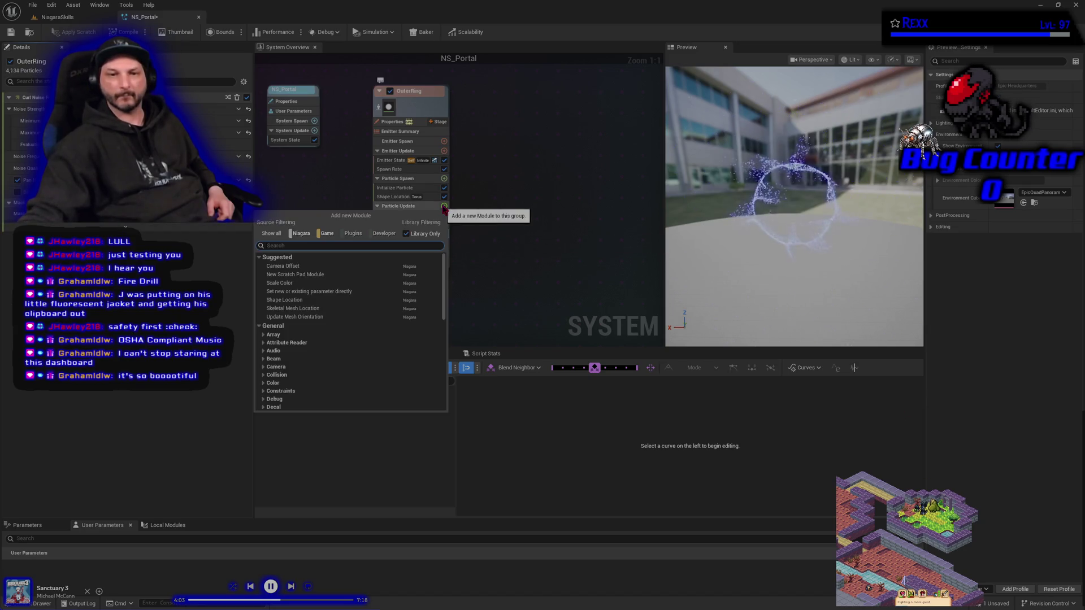
- Insert Vortex Force into OuterRing's Particle Update via a 'VORT' search, then undo it with Ctrl+Z
{"action": "type", "text": "VORT"}
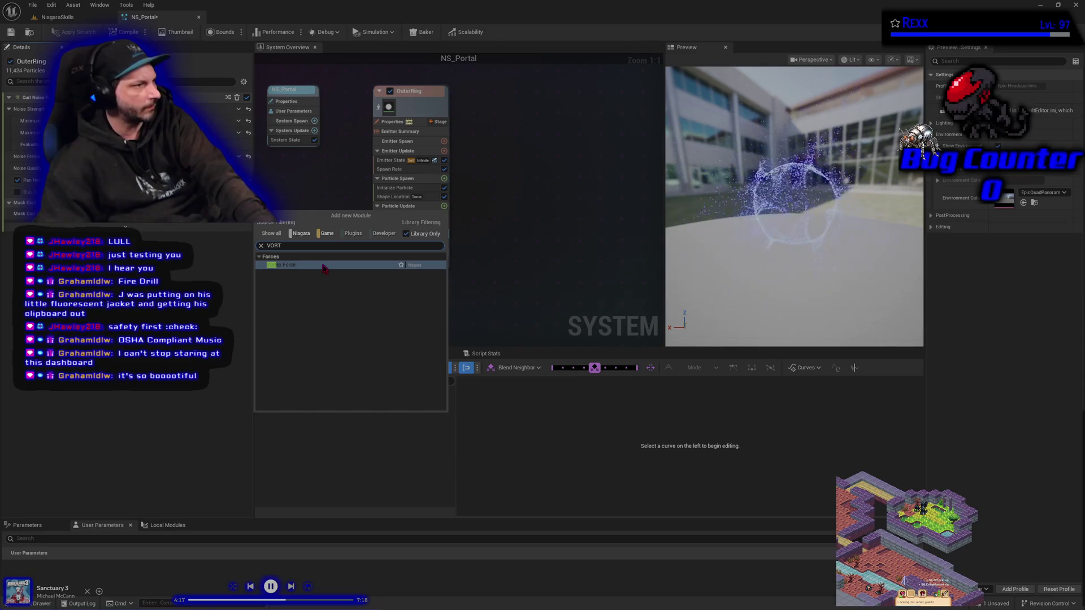
{"action": "left_click", "coordinate": [327, 265]}
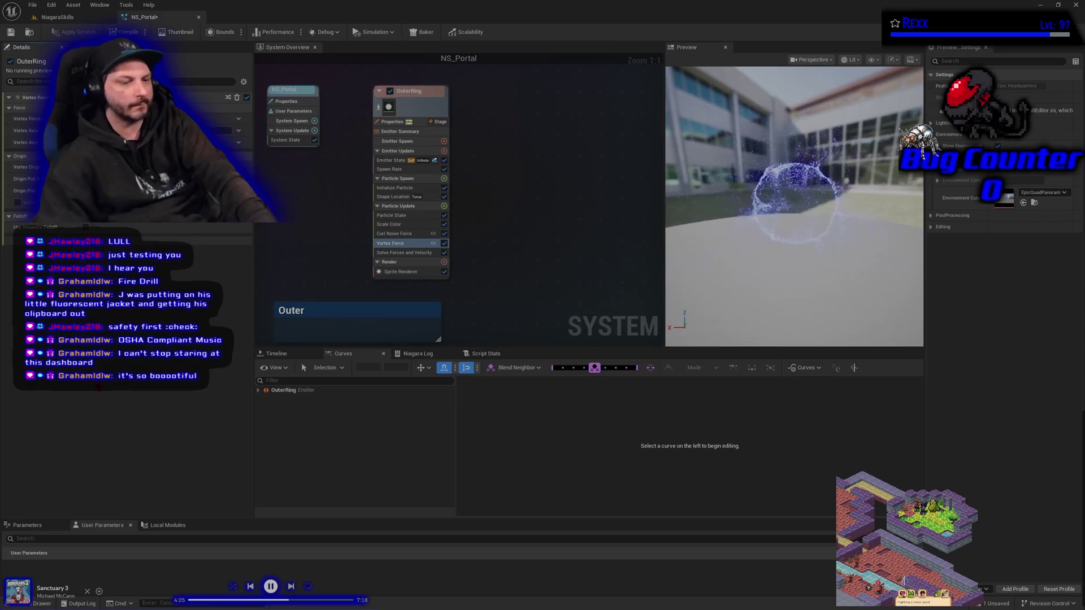
{"action": "key", "text": "ctrl+z"}
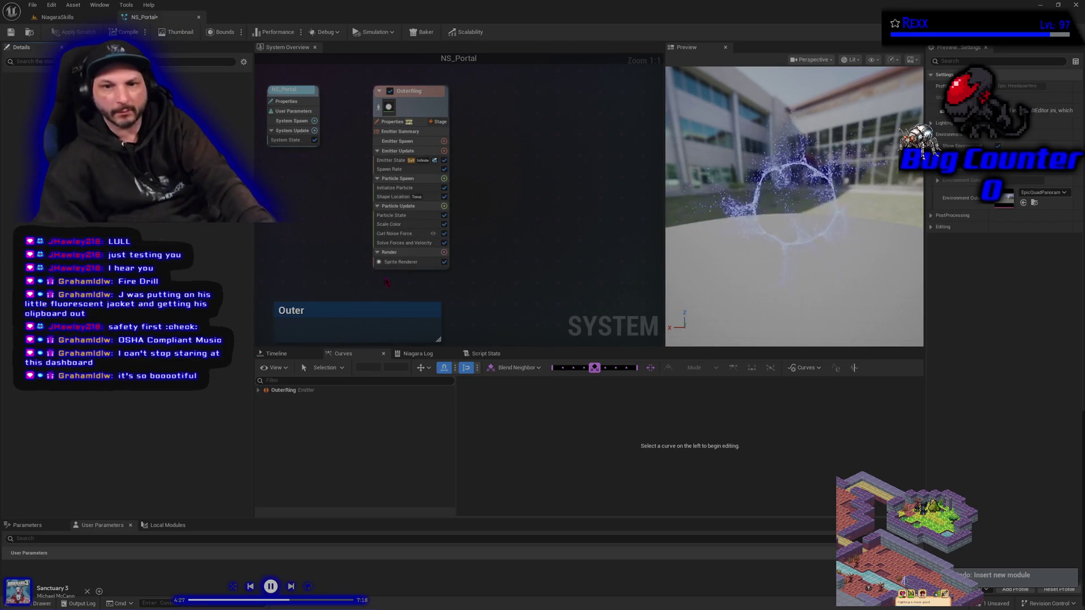
- Search Particle Update's module list for 'veloc', dismiss it without adding, and reopen the list
{"action": "left_click", "coordinate": [444, 205]}
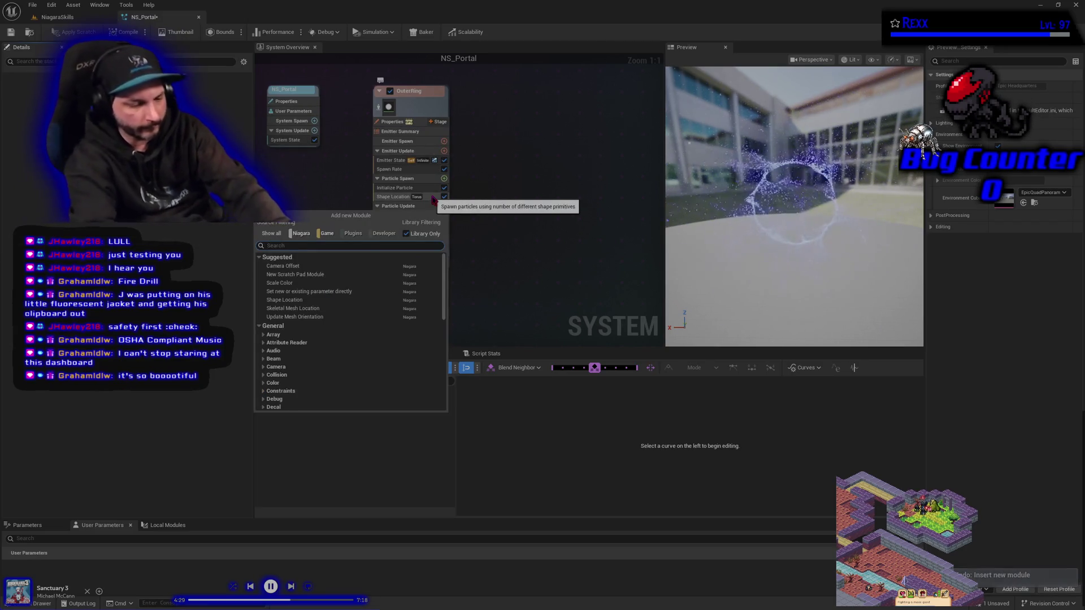
{"action": "type", "text": "veloc"}
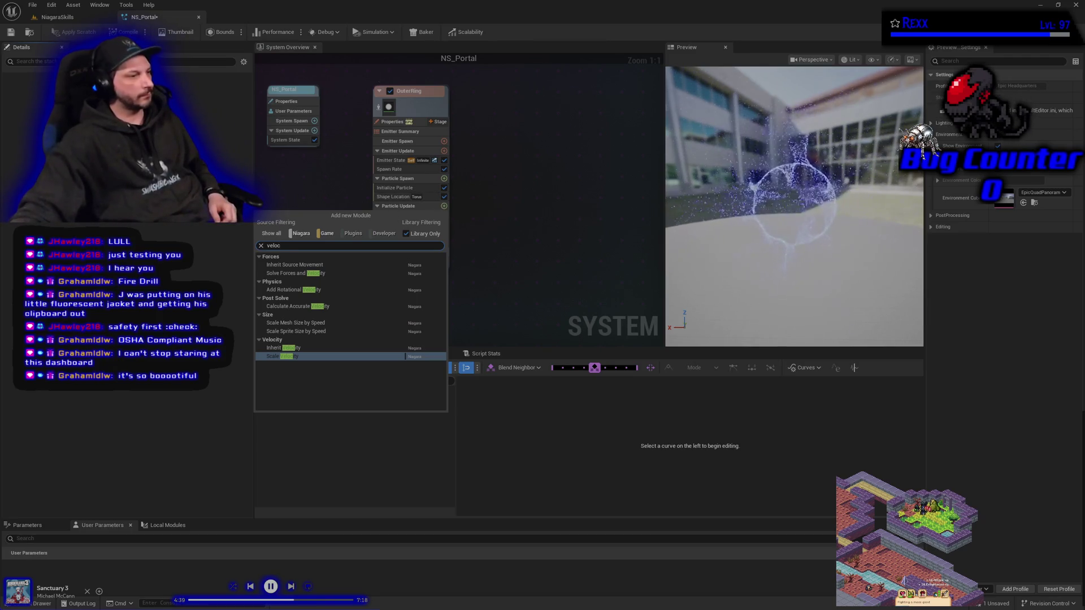
{"action": "key", "text": "Escape"}
{"action": "type", "text": "Outer"}
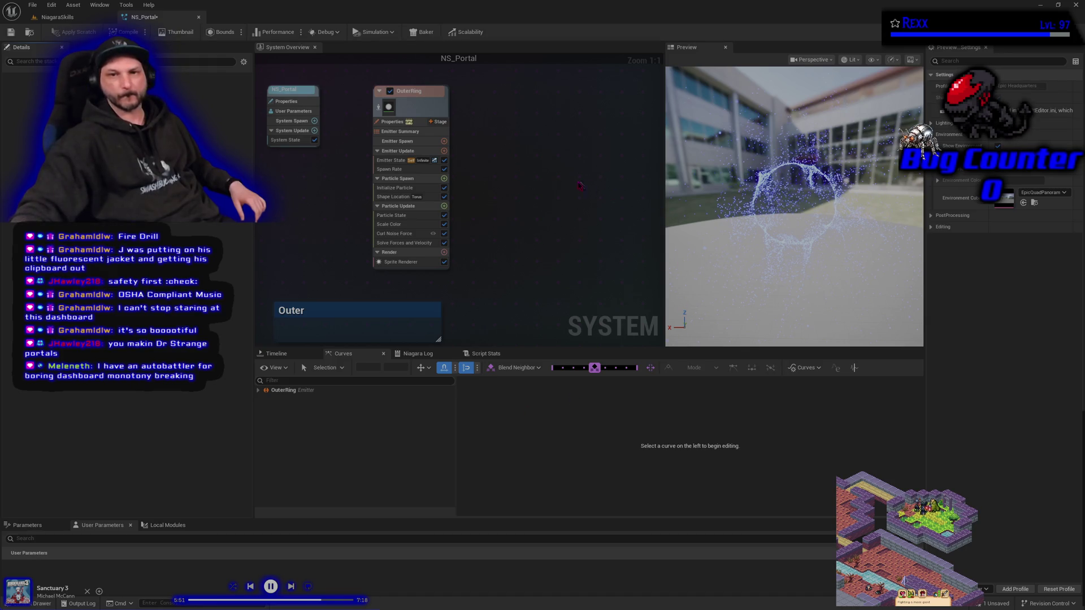
{"action": "left_click", "coordinate": [444, 206]}
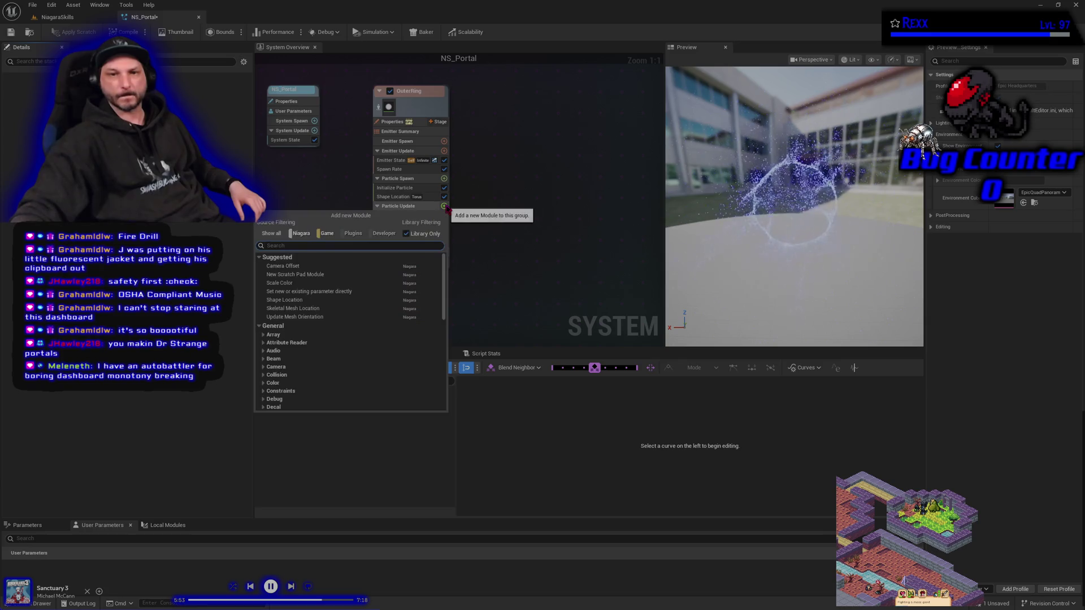
- Add Vortex Force via a 'vortex' search, then compare Solve Forces and Velocity and Vortex Force settings
{"action": "type", "text": "vor"}
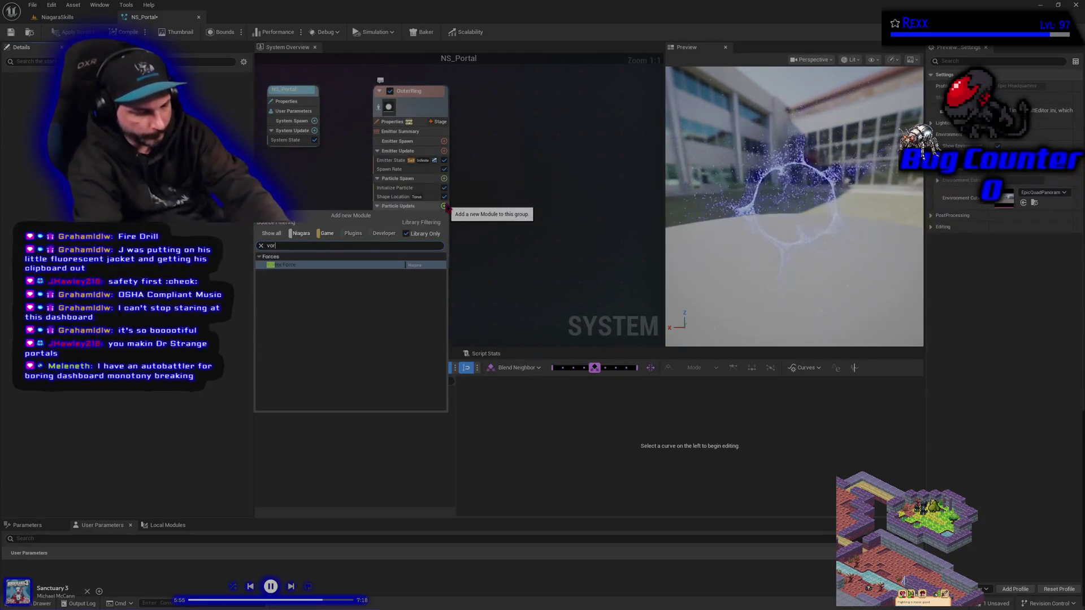
{"action": "type", "text": "tex"}
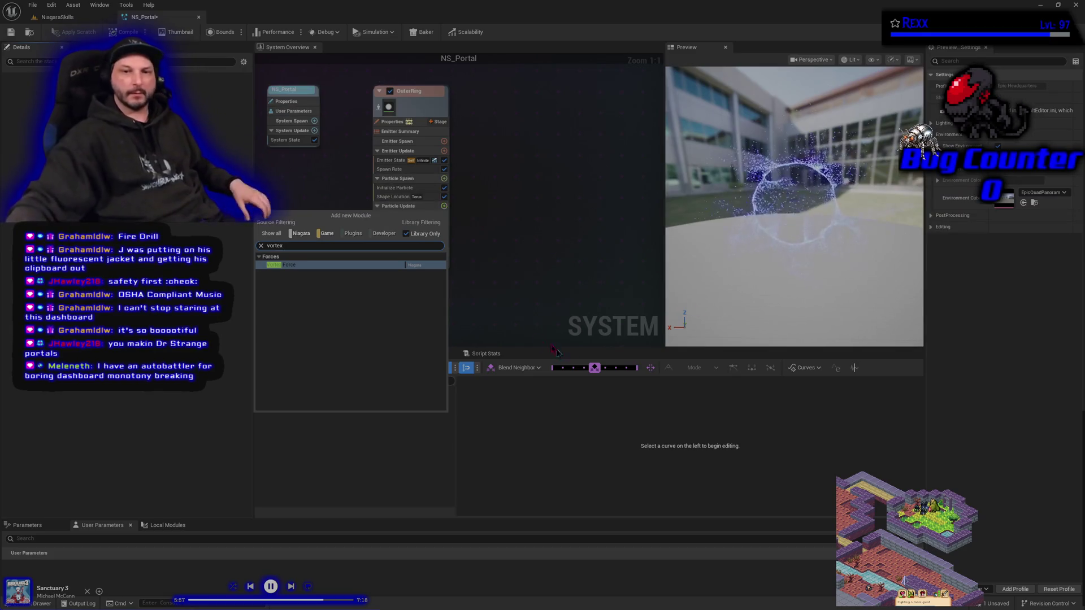
{"action": "left_click", "coordinate": [311, 265]}
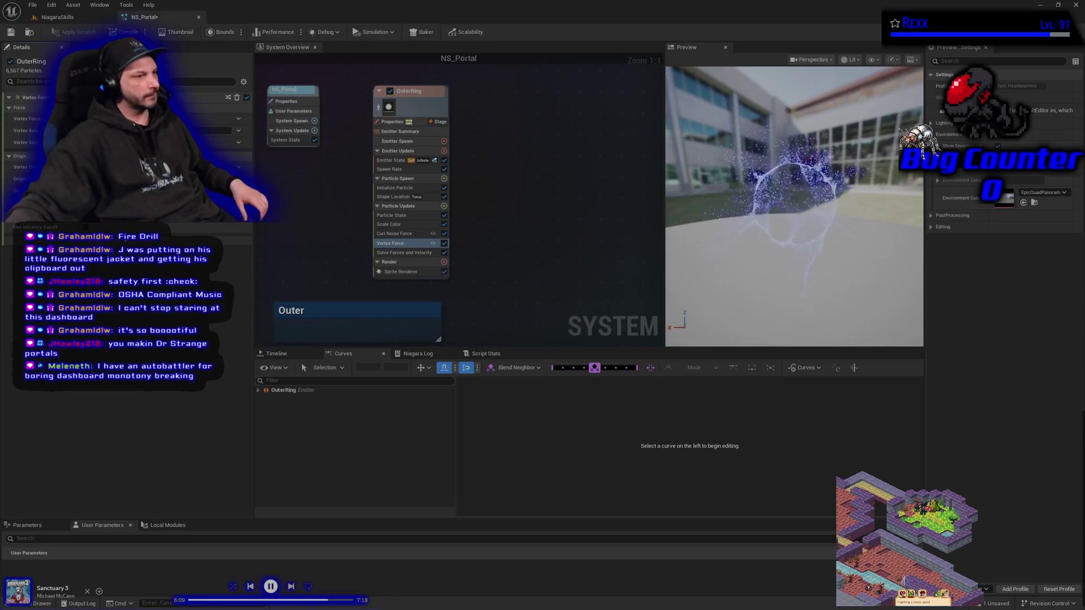
{"action": "left_click", "coordinate": [404, 254]}
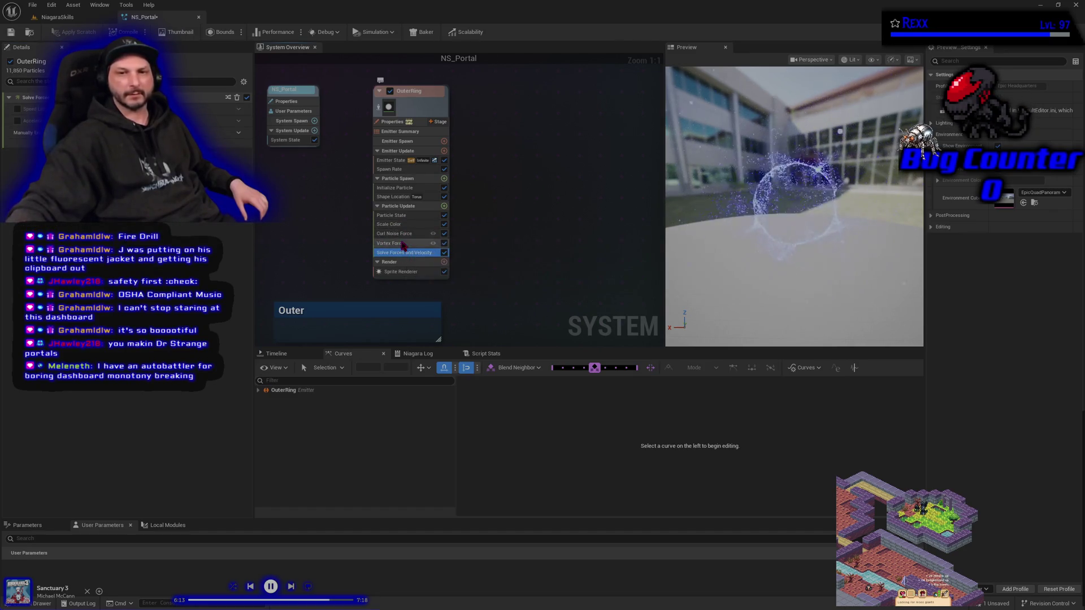
{"action": "left_click", "coordinate": [396, 243]}
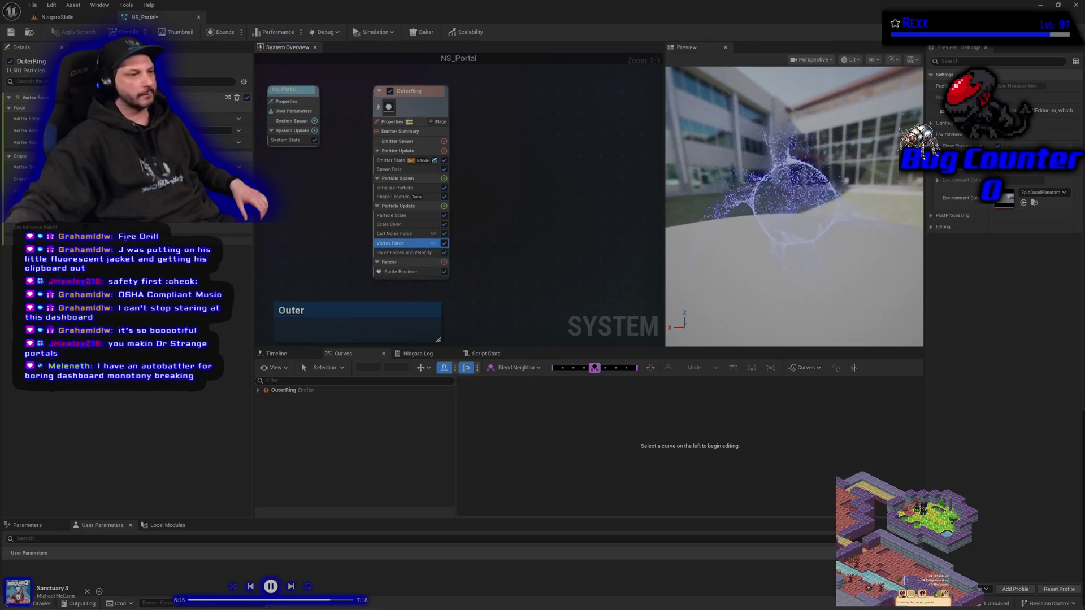
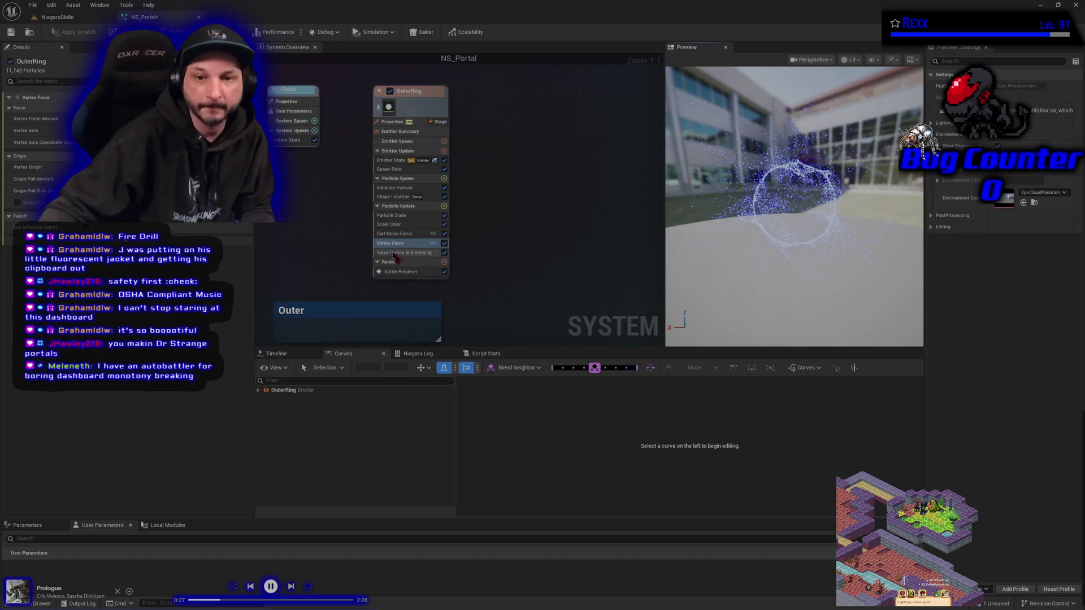
- Enable the OuterRing speed limit and make Vortex Force Amount a Random Range Float, editing its minimum
{"action": "left_click", "coordinate": [404, 252]}
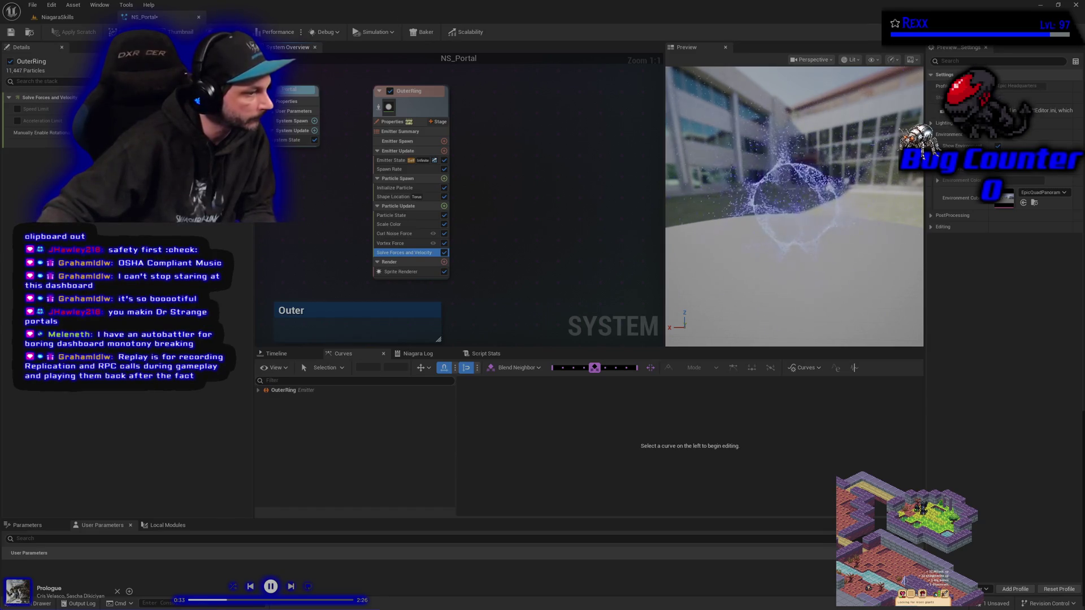
{"action": "left_click", "coordinate": [17, 108]}
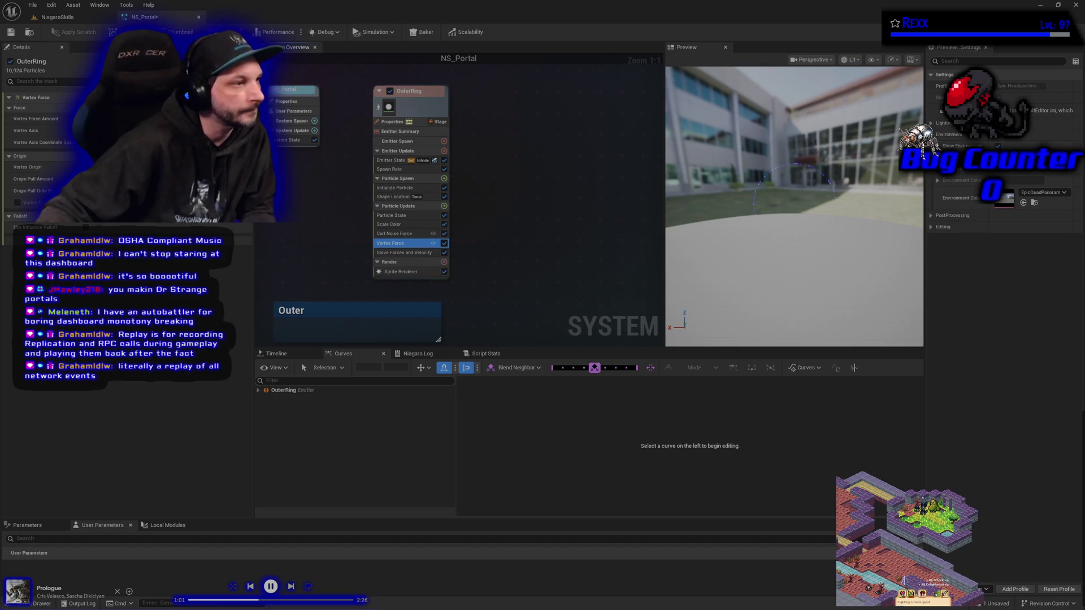
{"action": "left_click", "coordinate": [246, 131]}
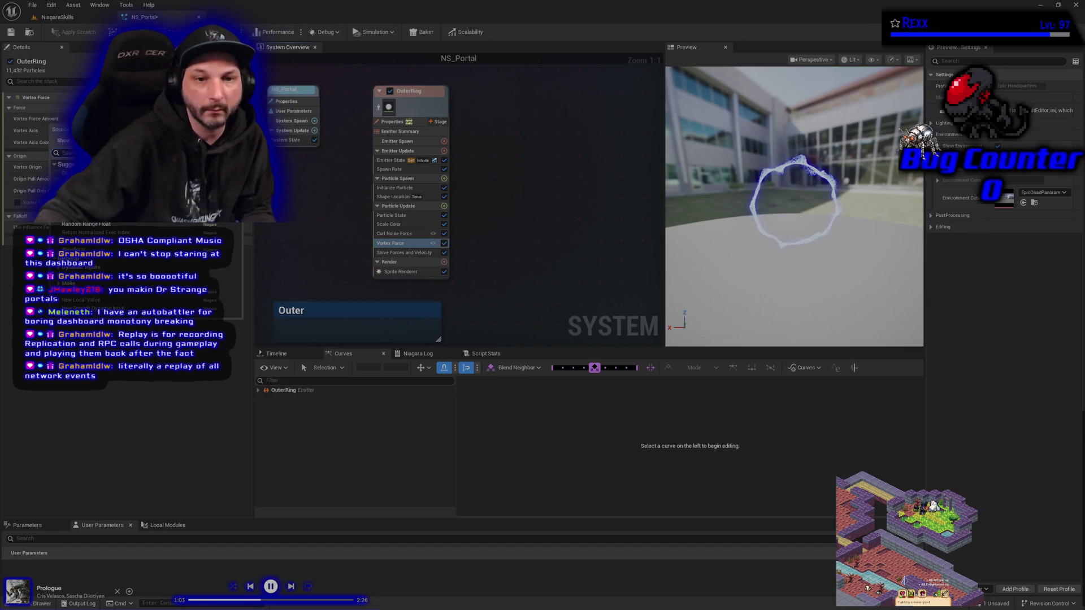
{"action": "left_click", "coordinate": [86, 224]}
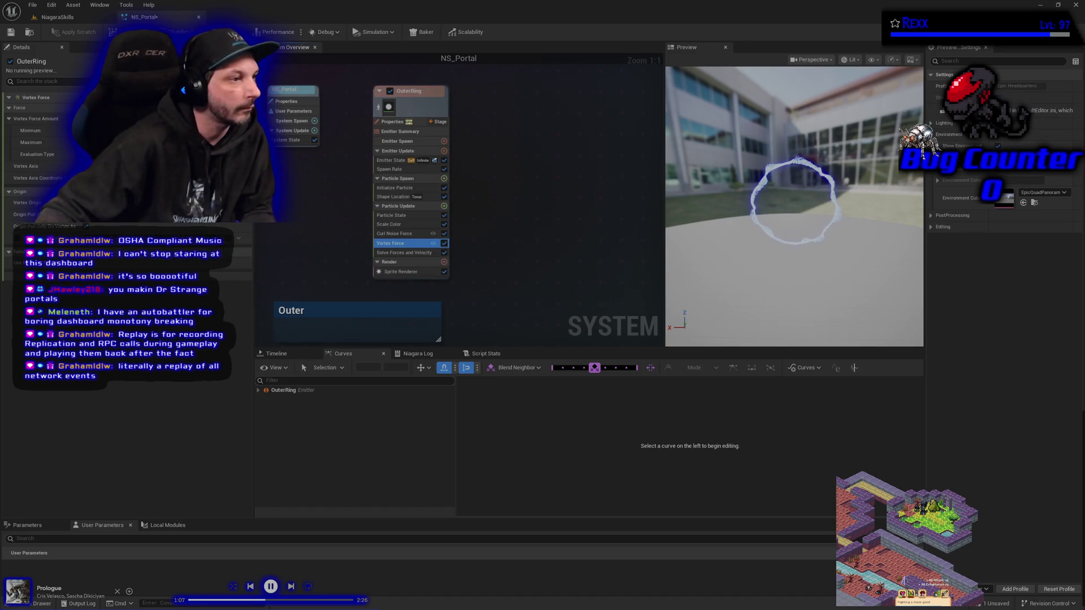
{"action": "left_click", "coordinate": [31, 130]}
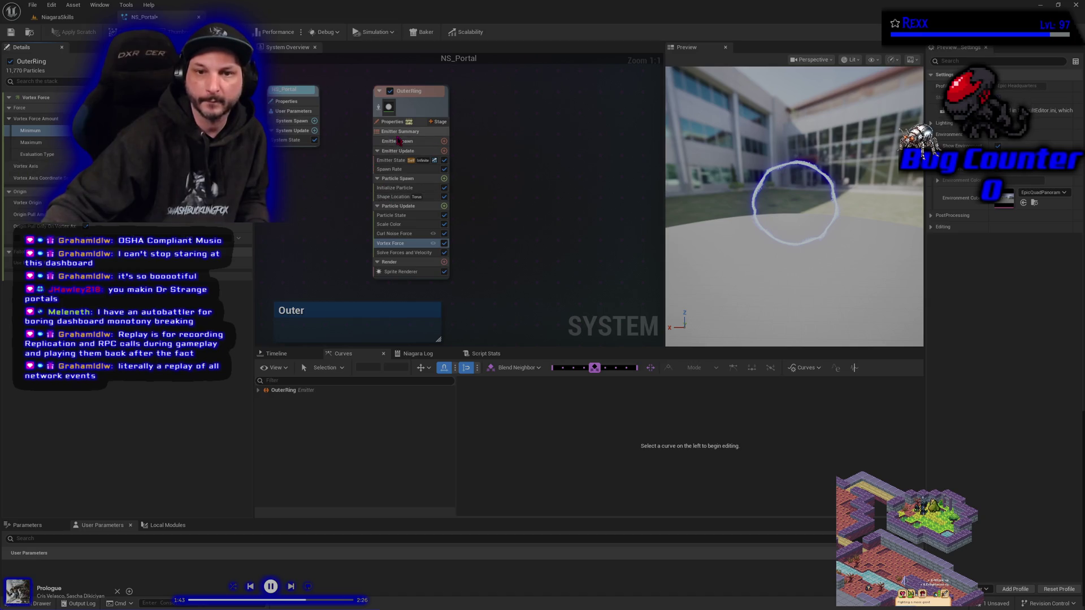
- Set the OuterRing particle colour to the saved bright blue 06ABFFFF (value 3.0) and save NS_Portal
{"action": "left_click", "coordinate": [395, 188]}
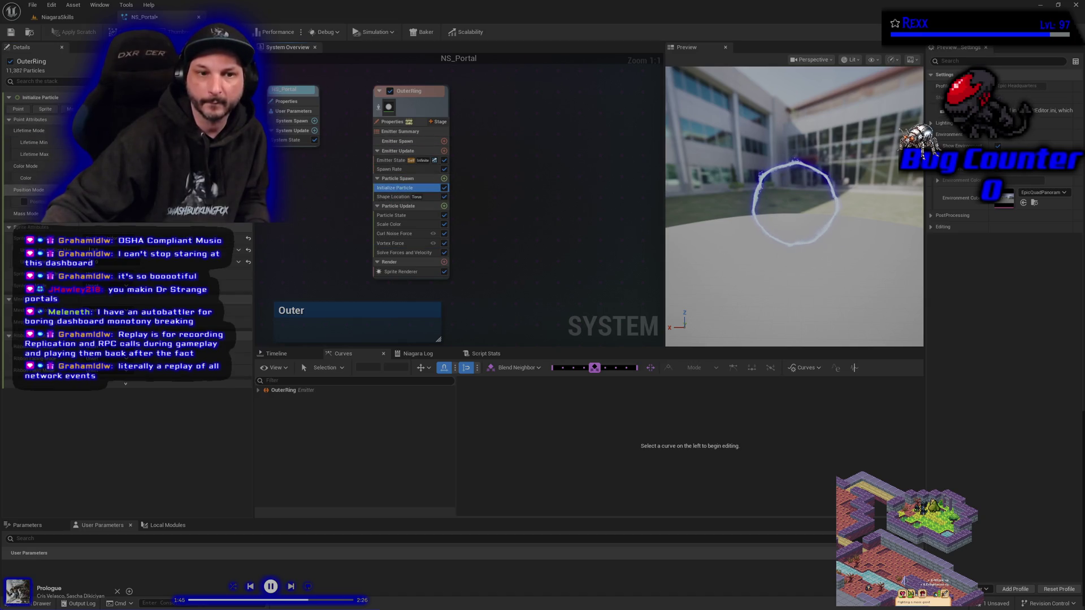
{"action": "left_click", "coordinate": [62, 178]}
{"action": "left_click", "coordinate": [195, 246]}
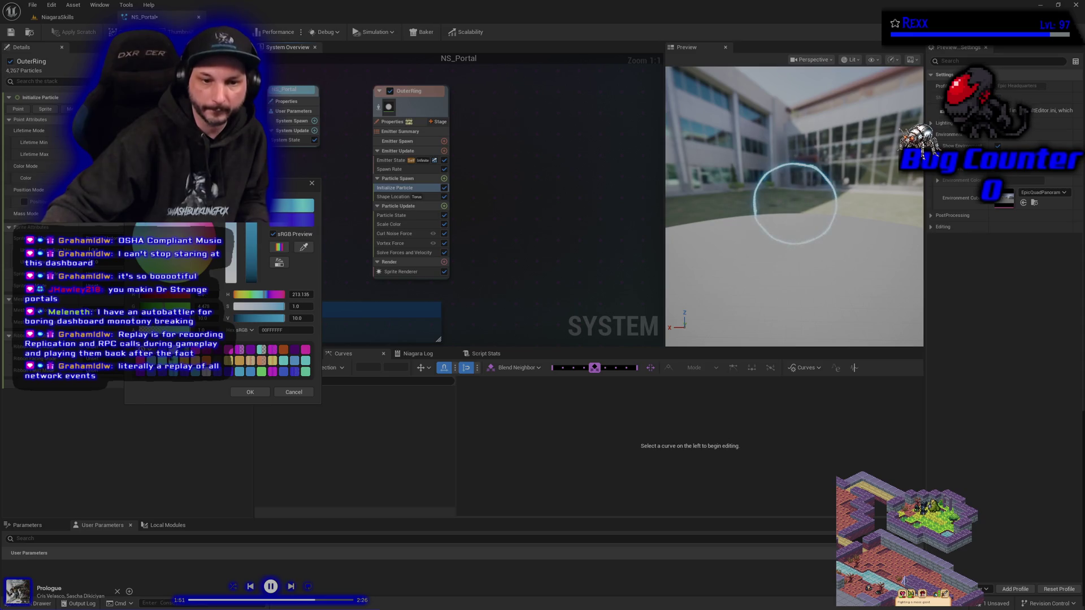
{"action": "left_click", "coordinate": [178, 378]}
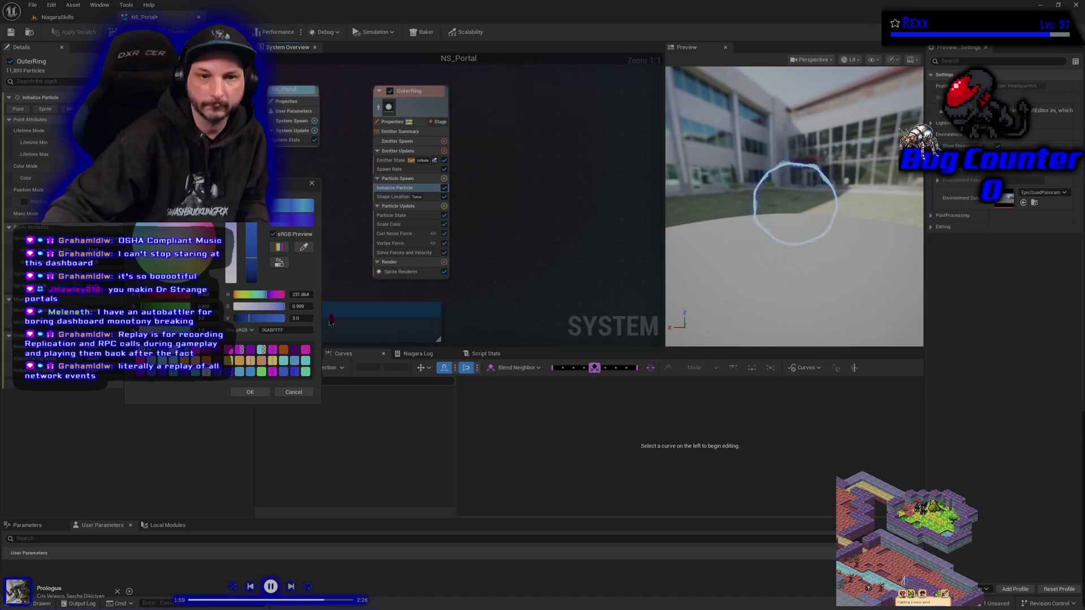
{"action": "left_click", "coordinate": [311, 183]}
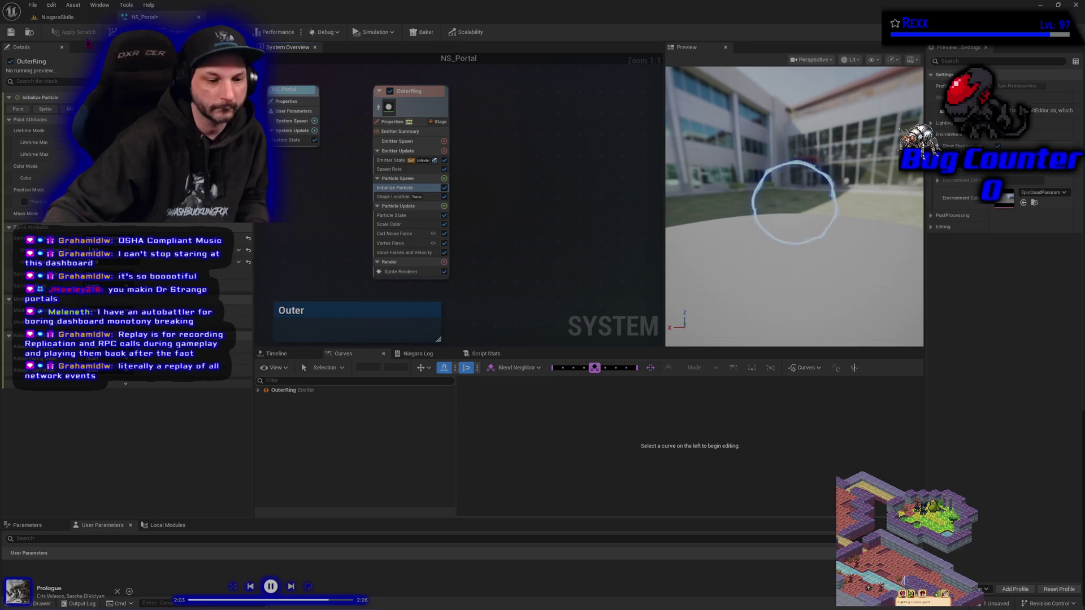
{"action": "left_click", "coordinate": [10, 32]}
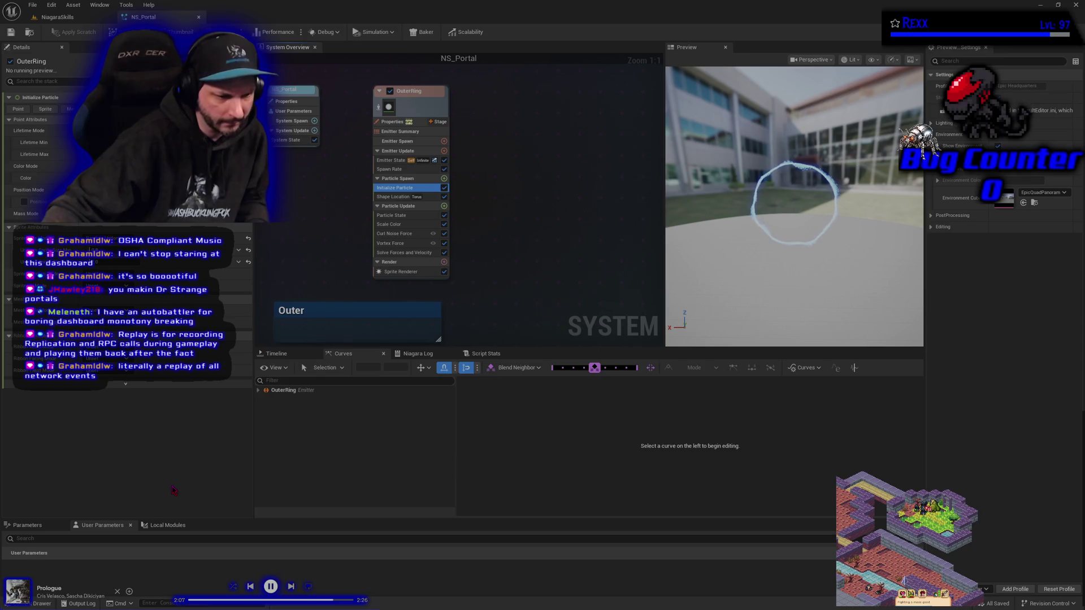
{"action": "mouse_move", "coordinate": [322, 273]}
{"action": "left_mouse_down"}
{"action": "mouse_move", "coordinate": [281, 327]}
{"action": "mouse_move", "coordinate": [301, 317]}
{"action": "left_mouse_up"}
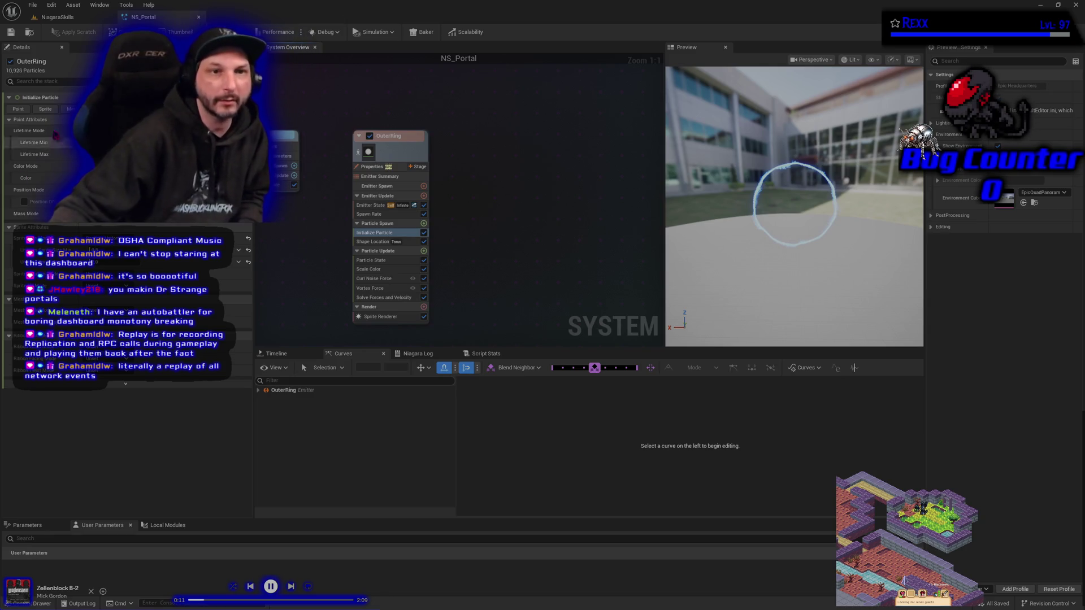
{"action": "left_click", "coordinate": [39, 5]}
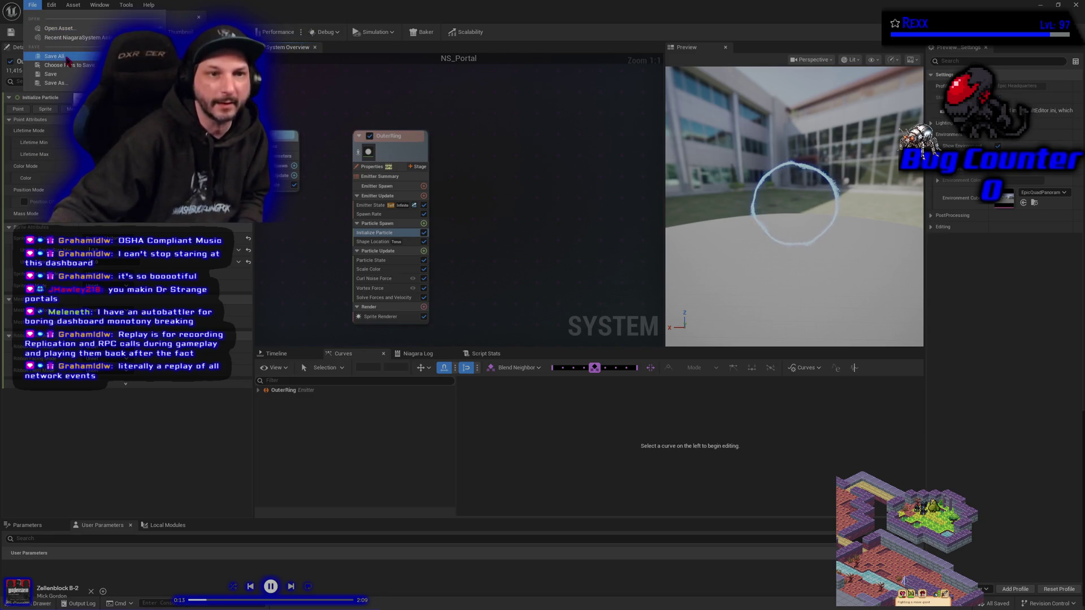
{"action": "left_click", "coordinate": [412, 153]}
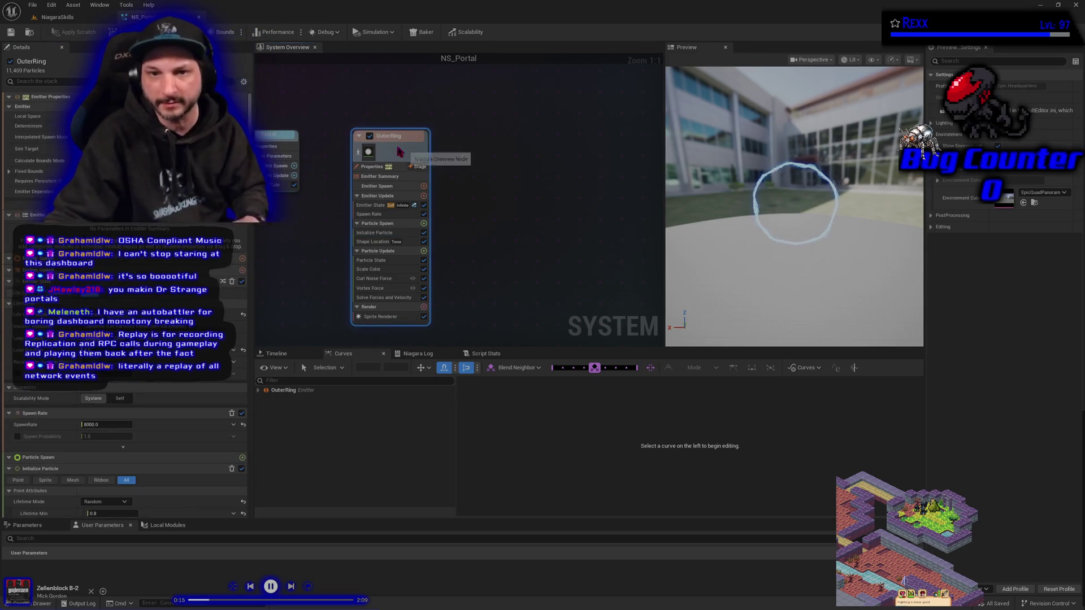
{"action": "key", "text": "ctrl+d"}
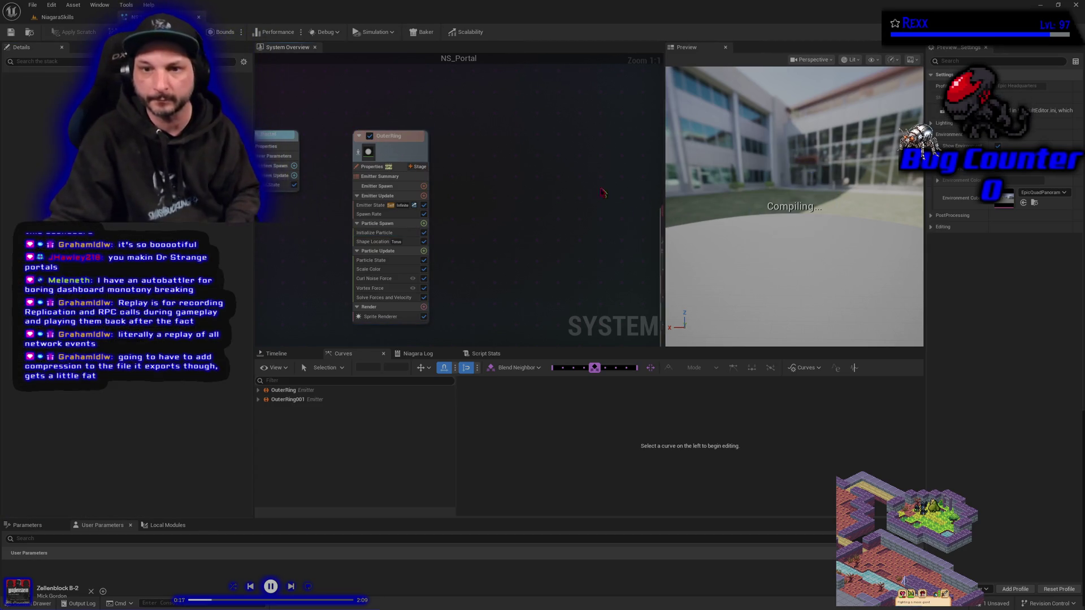
{"action": "left_click_drag", "start_coordinate": [591, 202], "coordinate": [635, 214]}
{"action": "mouse_move", "coordinate": [619, 170]}
{"action": "left_mouse_down"}
{"action": "mouse_move", "coordinate": [443, 121]}
{"action": "mouse_move", "coordinate": [498, 164]}
{"action": "left_mouse_up"}
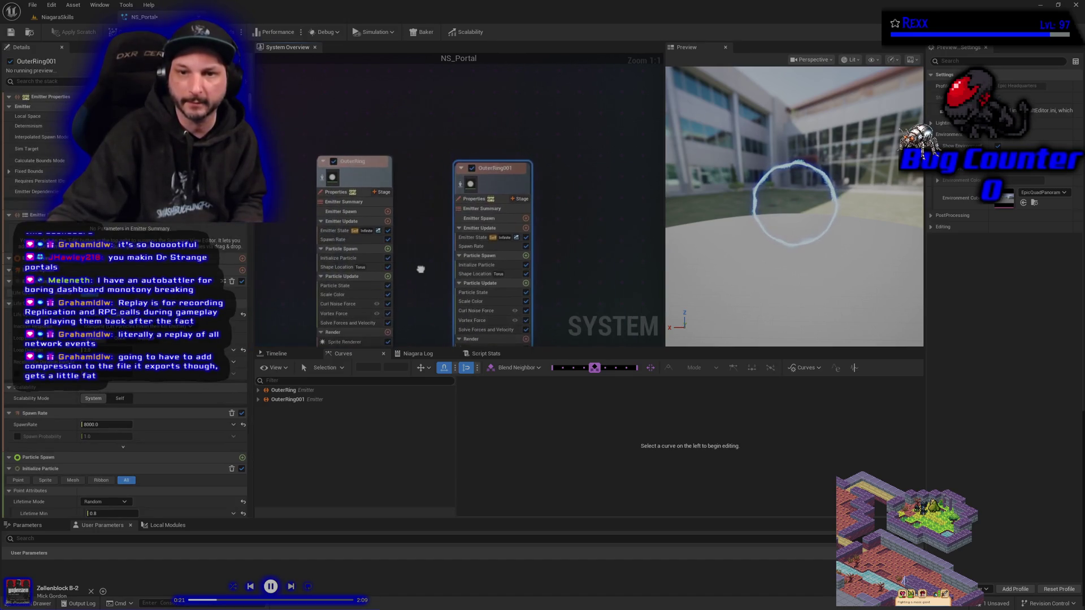
{"action": "left_click_drag", "start_coordinate": [402, 225], "coordinate": [427, 173]}
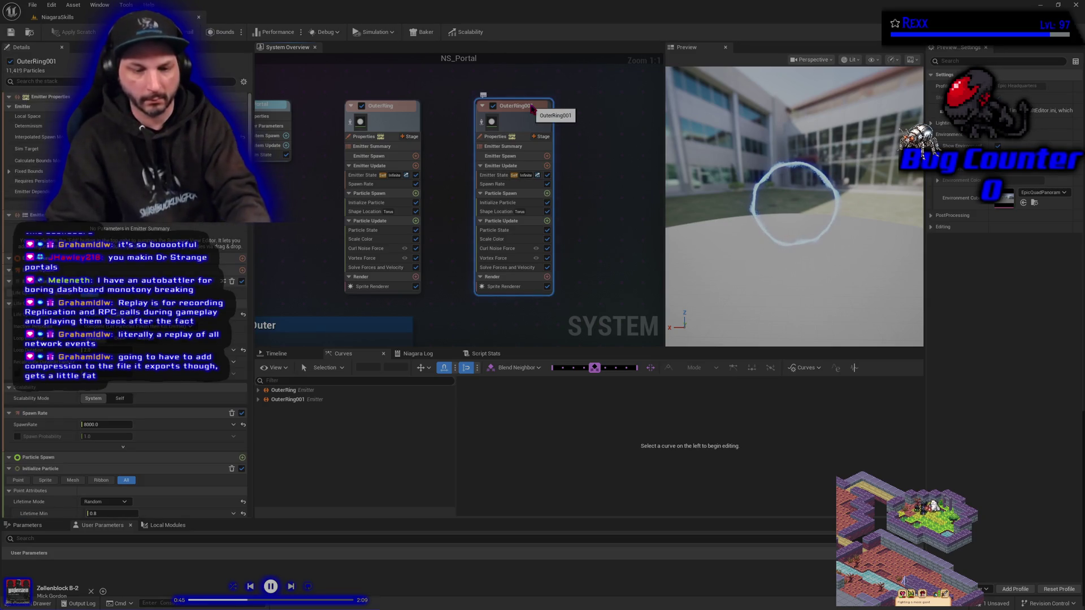
{"action": "key", "text": "Delete"}
{"action": "left_click", "coordinate": [367, 249]}
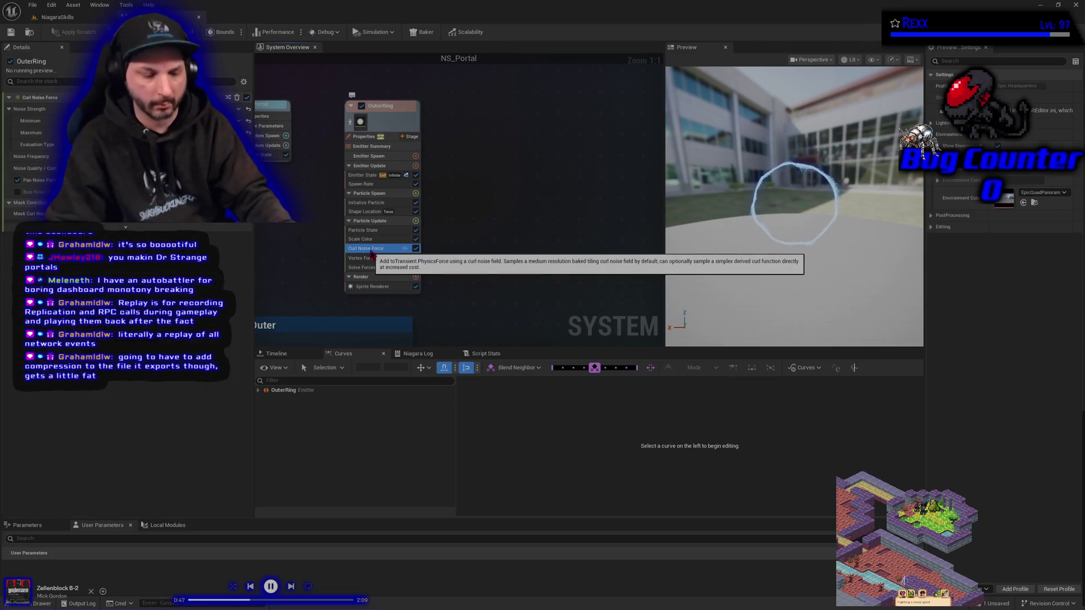
{"action": "key", "text": "ctrl+z"}
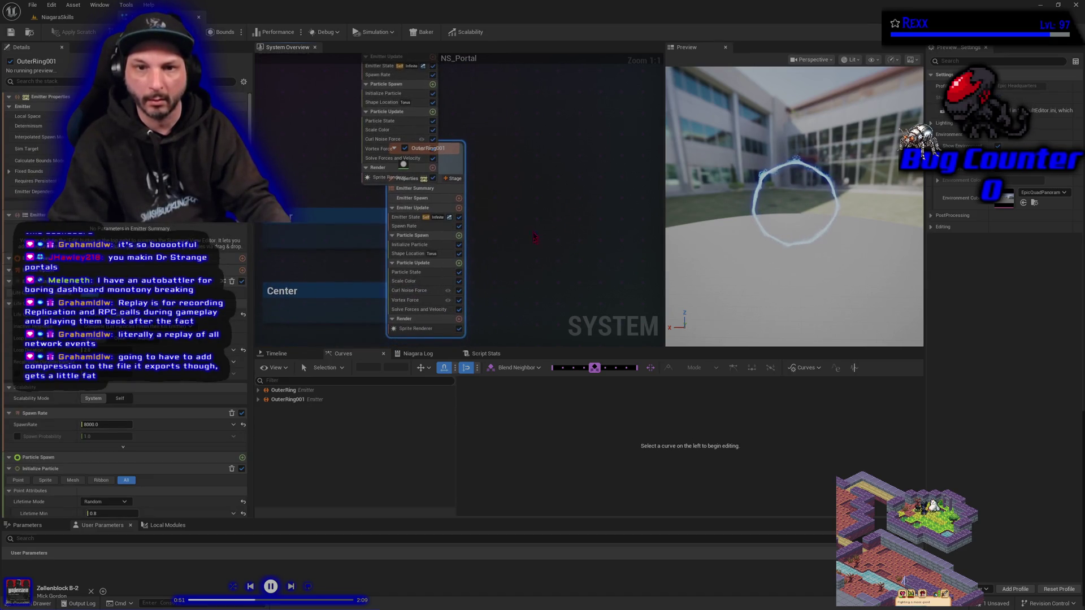
{"action": "mouse_move", "coordinate": [461, 161]}
{"action": "left_mouse_down"}
{"action": "mouse_move", "coordinate": [562, 158]}
{"action": "mouse_move", "coordinate": [582, 139]}
{"action": "left_mouse_up"}
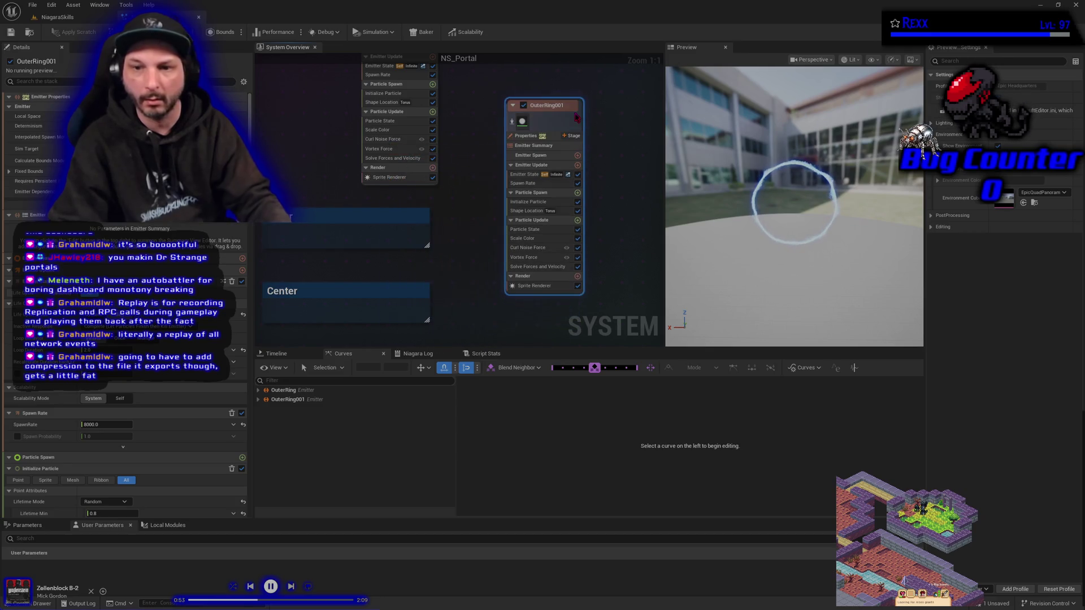
{"action": "key", "text": "Delete"}
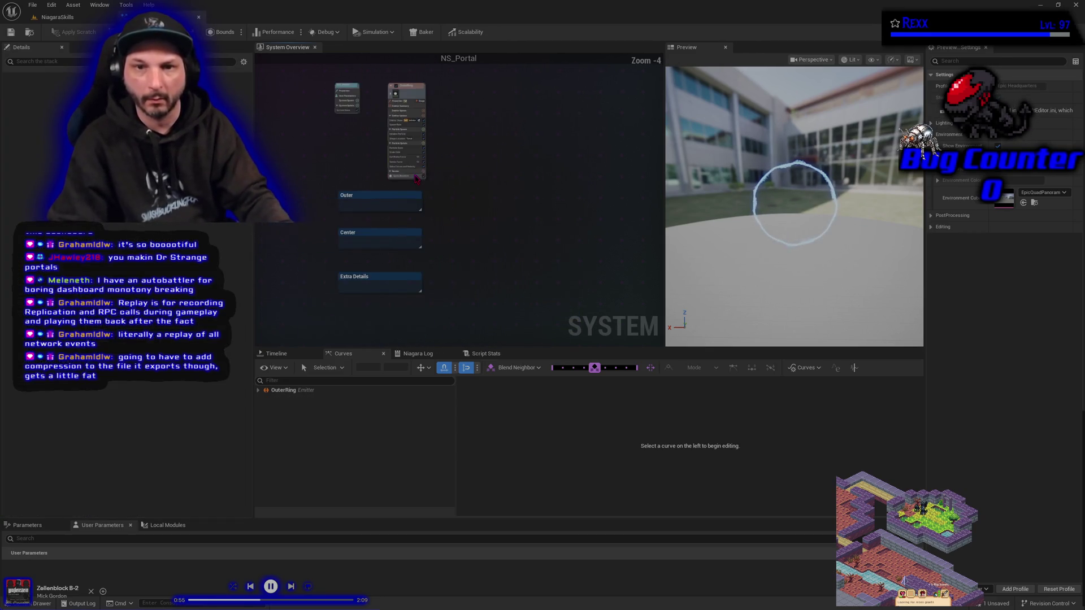
- Copy and paste Curl Noise Force, then select the new Curl Noise Force 001 beneath it
{"action": "scroll", "coordinate": [417, 179], "scroll_direction": "down", "scroll_amount": 2}
{"action": "scroll", "coordinate": [417, 178], "scroll_direction": "up", "scroll_amount": 2}
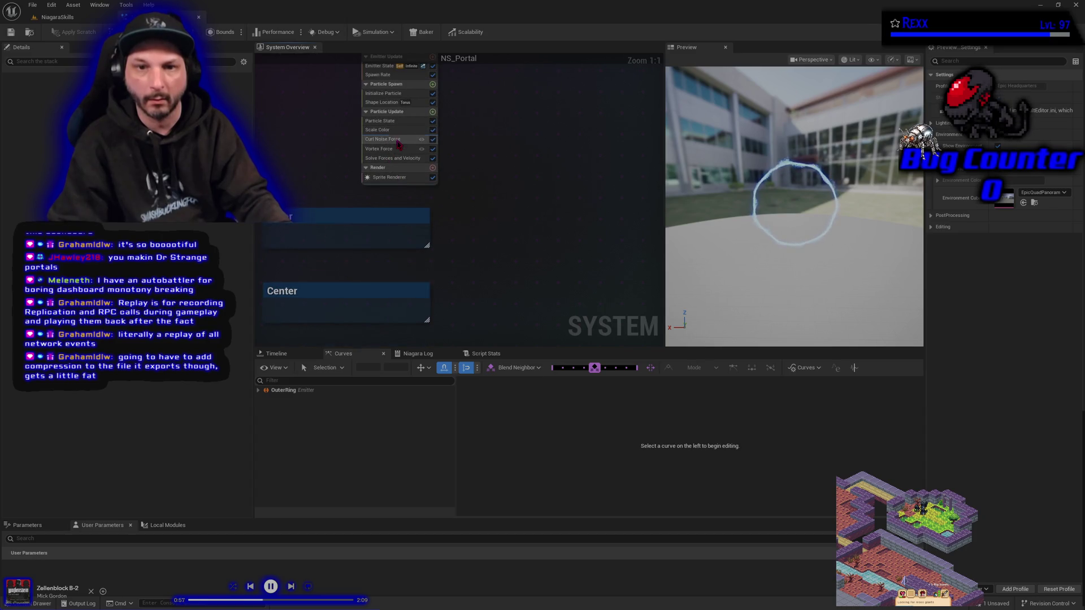
{"action": "left_click", "coordinate": [397, 142]}
{"action": "right_click", "coordinate": [397, 142]}
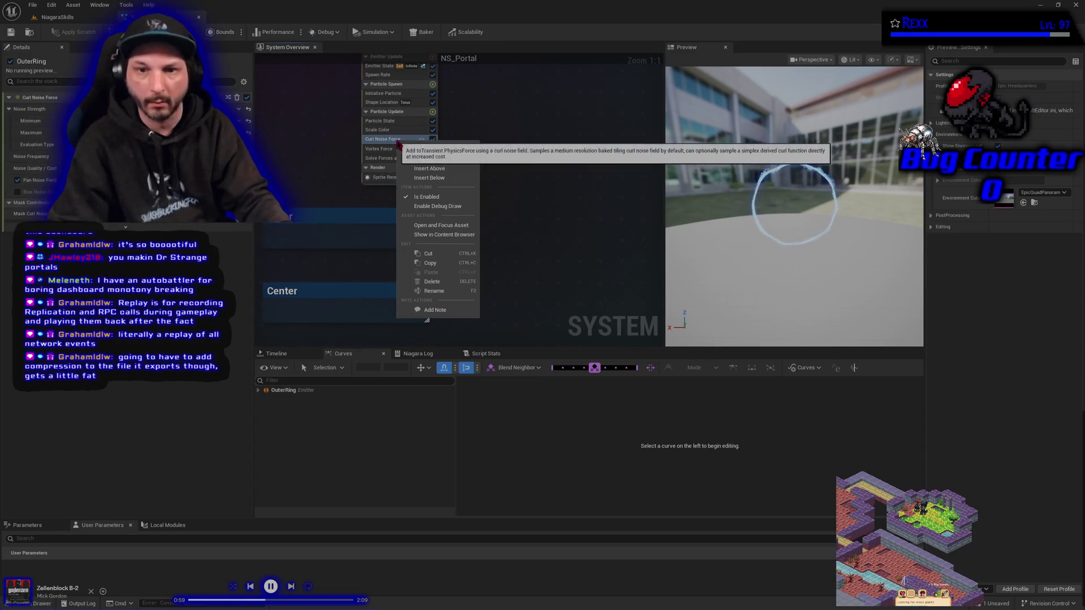
{"action": "left_click", "coordinate": [434, 264]}
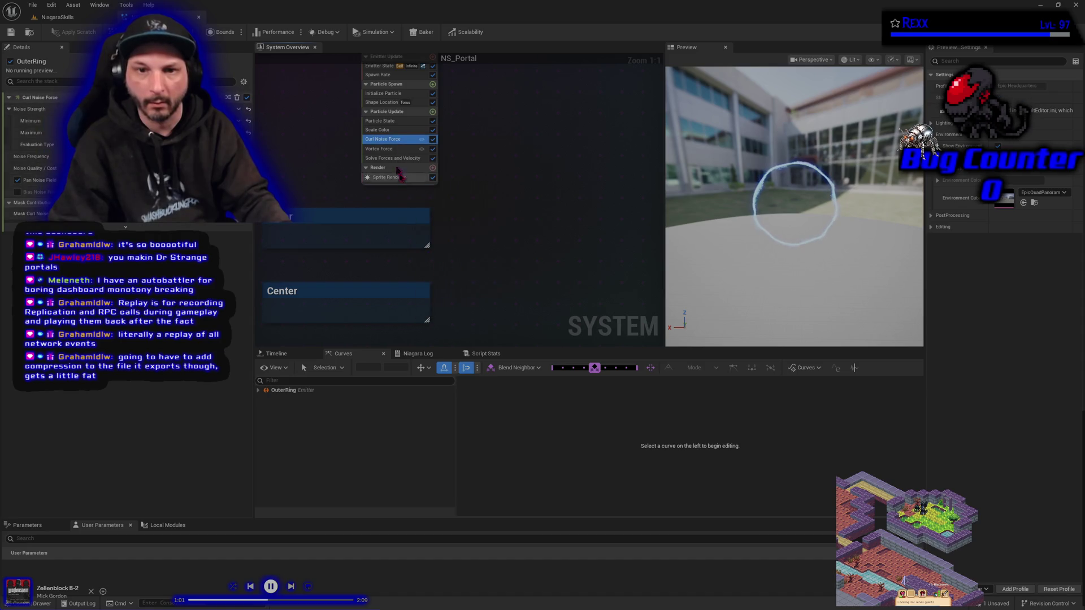
{"action": "right_click", "coordinate": [385, 142]}
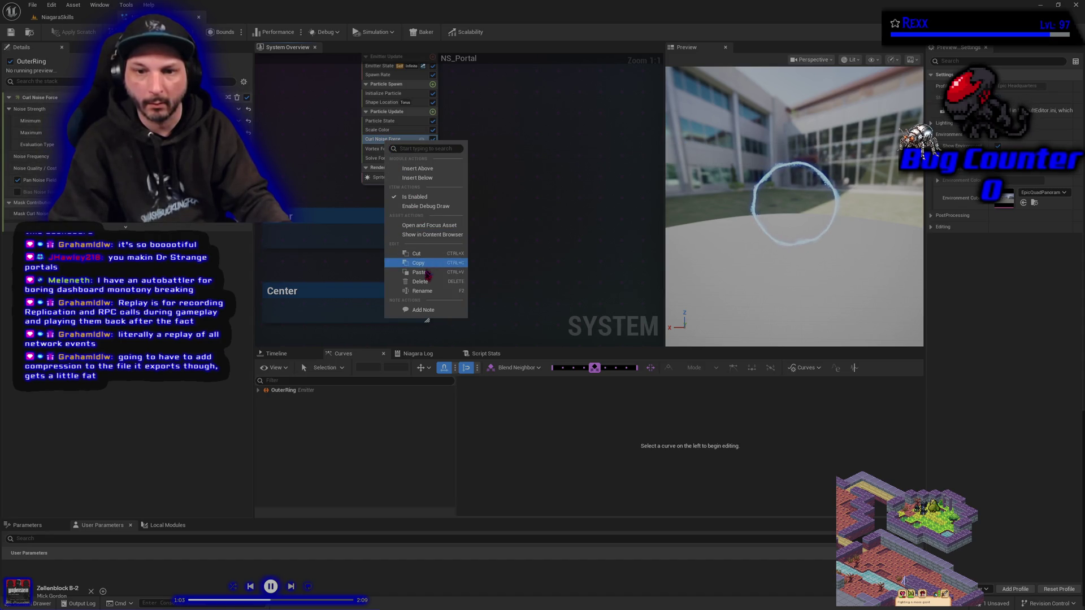
{"action": "left_click", "coordinate": [428, 272]}
{"action": "left_click_drag", "start_coordinate": [461, 192], "coordinate": [472, 274]}
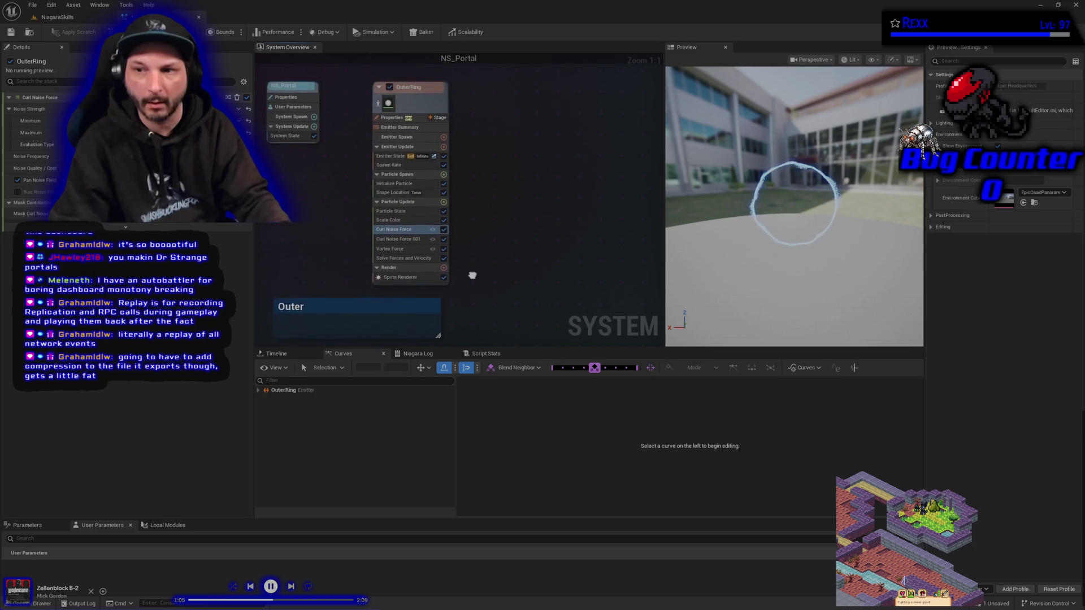
{"action": "left_click", "coordinate": [404, 236]}
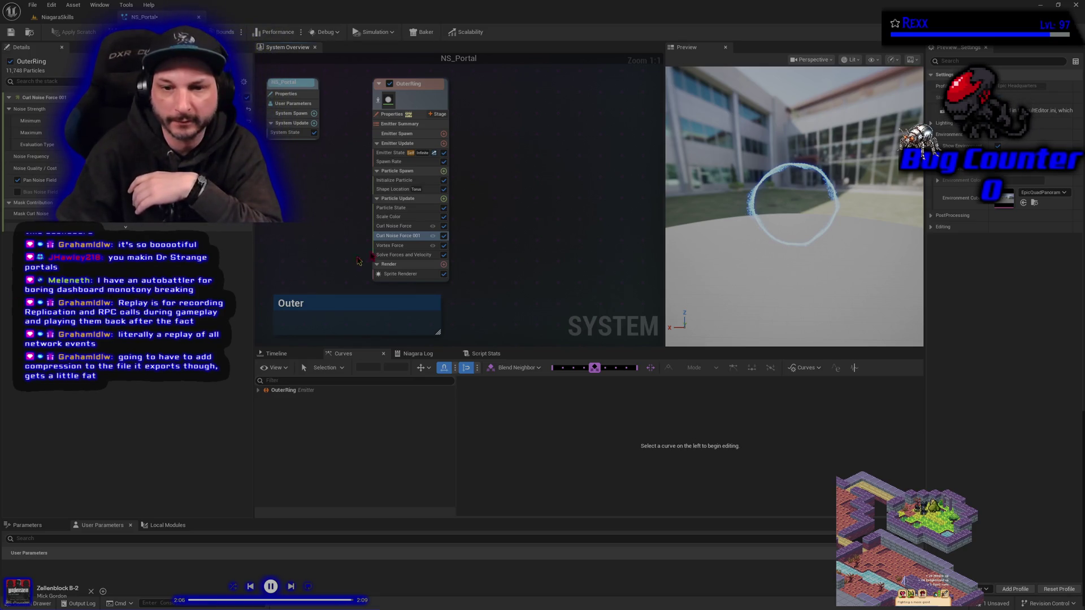
- Add a Point Attraction Force module to OuterRing's Particle Update
{"action": "left_click", "coordinate": [444, 198]}
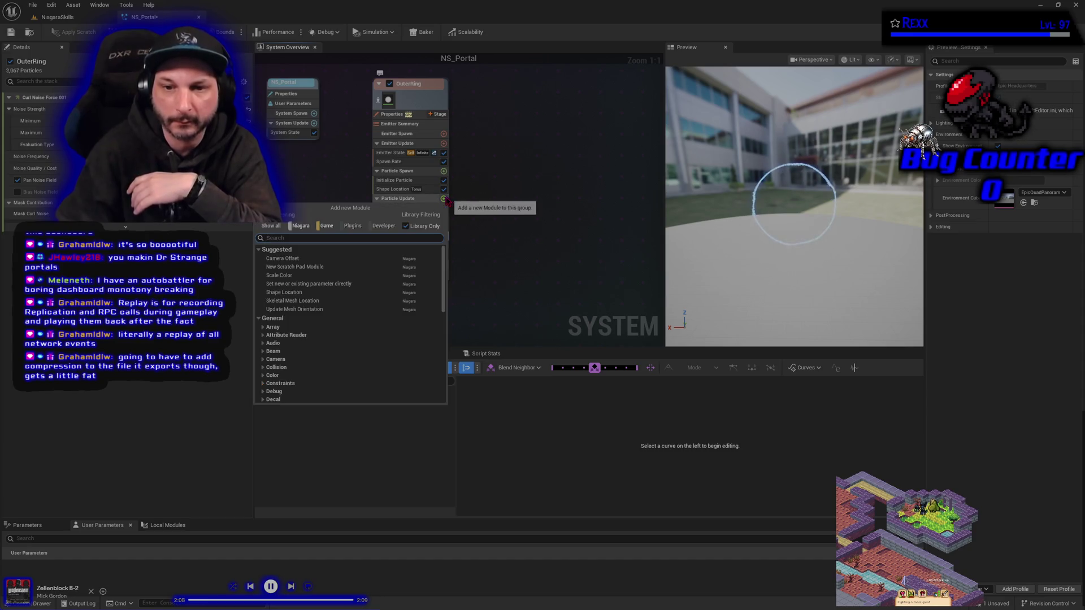
{"action": "type", "text": "point"}
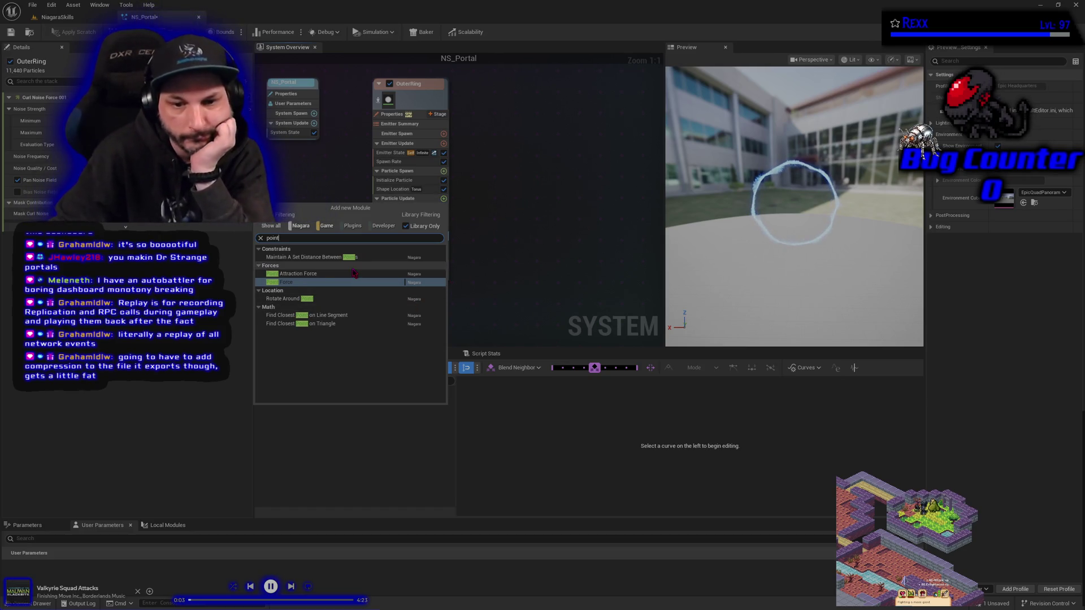
{"action": "left_click", "coordinate": [352, 275]}
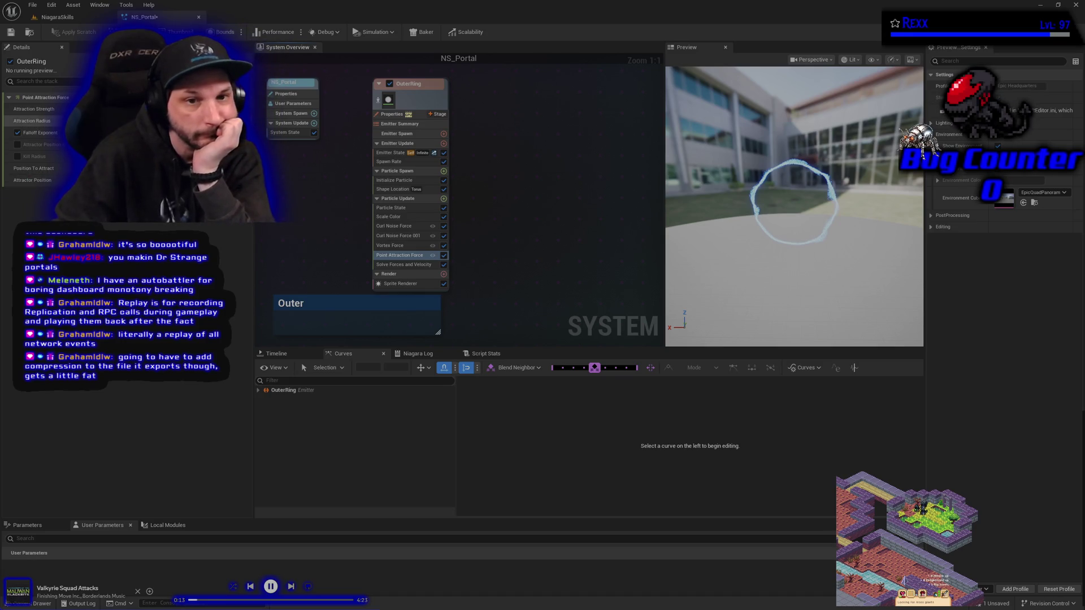
- Make Attraction Strength a random range, undo the last value edit, and save NS_Portal
{"action": "left_click", "coordinate": [243, 108]}
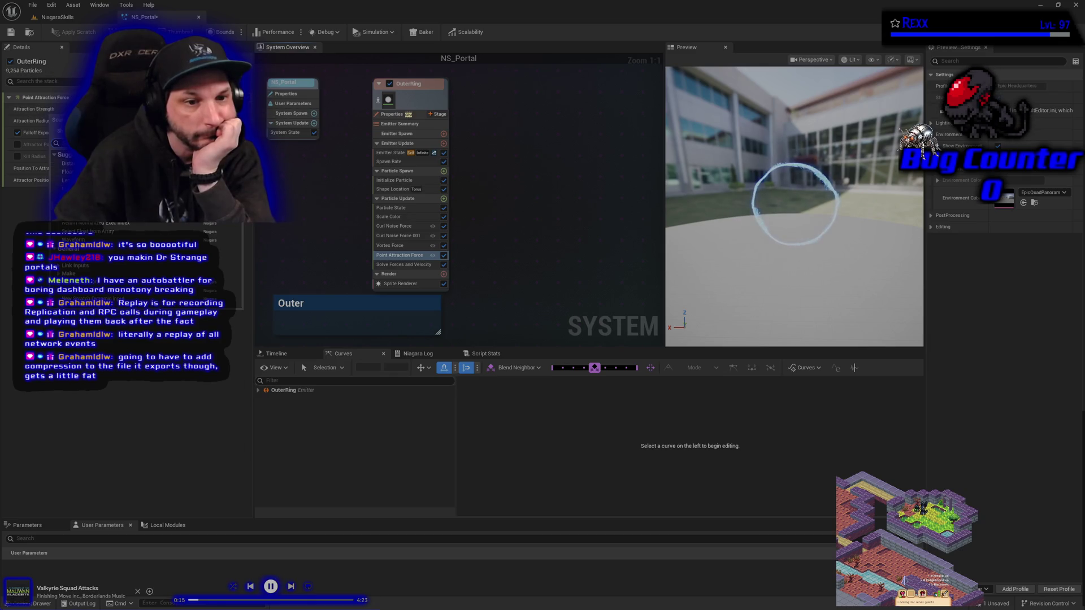
{"action": "key", "text": "Return"}
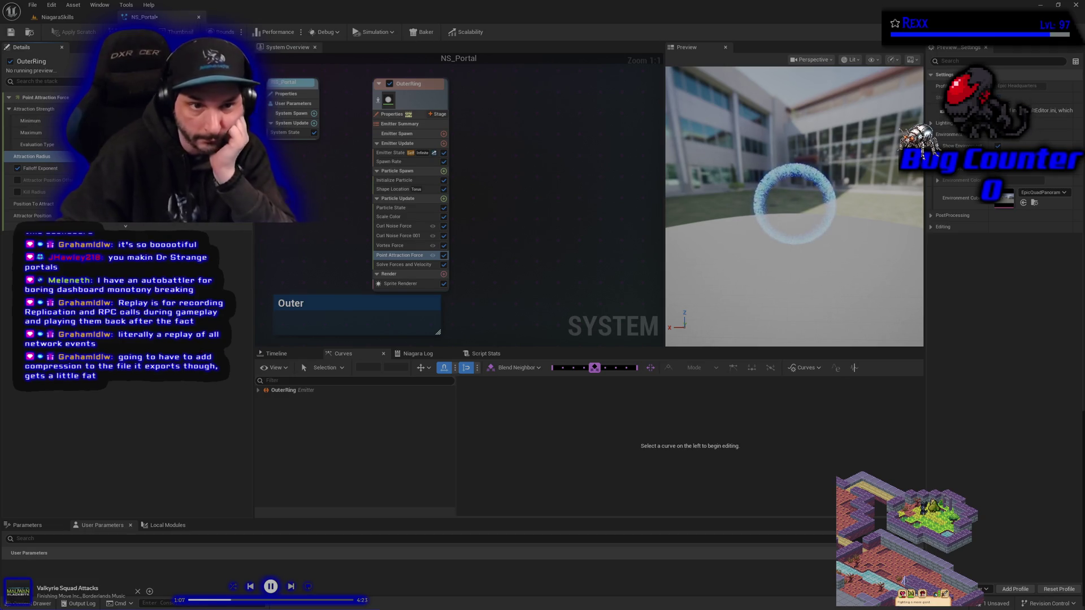
{"action": "key", "text": "ctrl+z"}
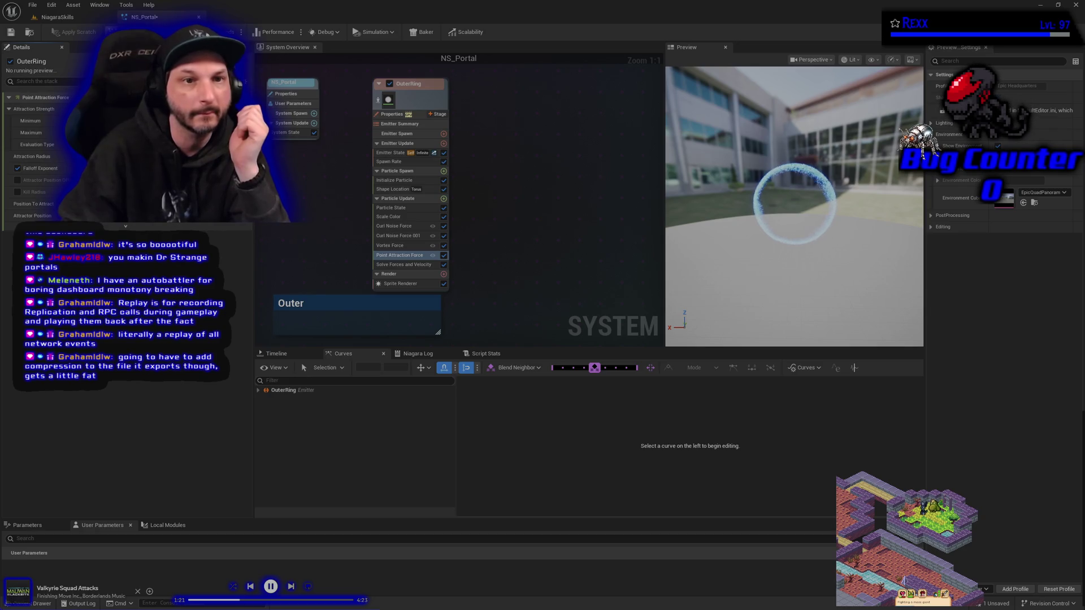
{"action": "left_click", "coordinate": [10, 33]}
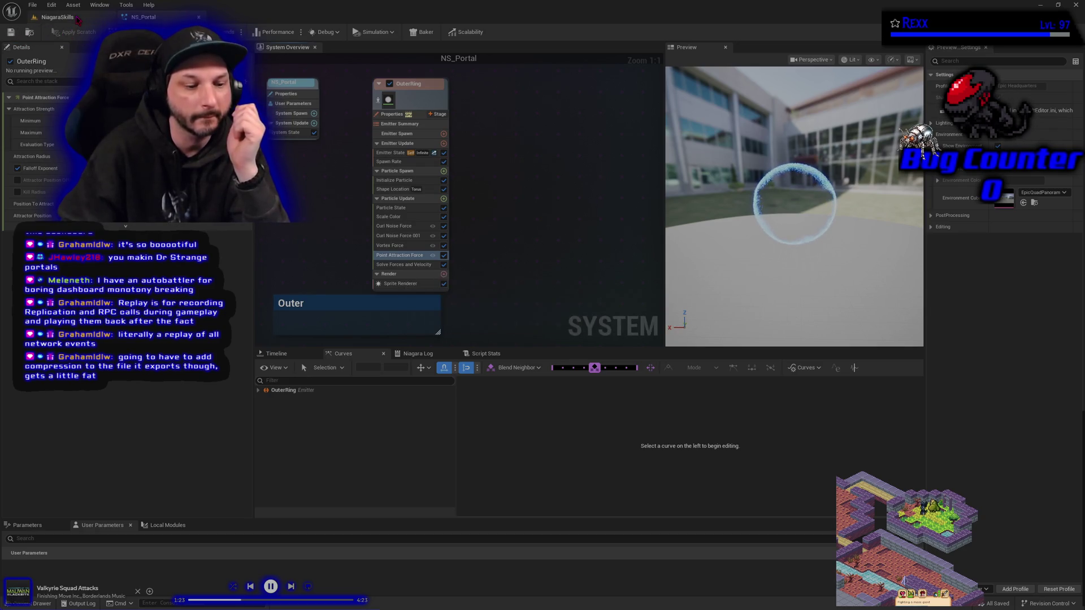
{"action": "left_click", "coordinate": [79, 18]}
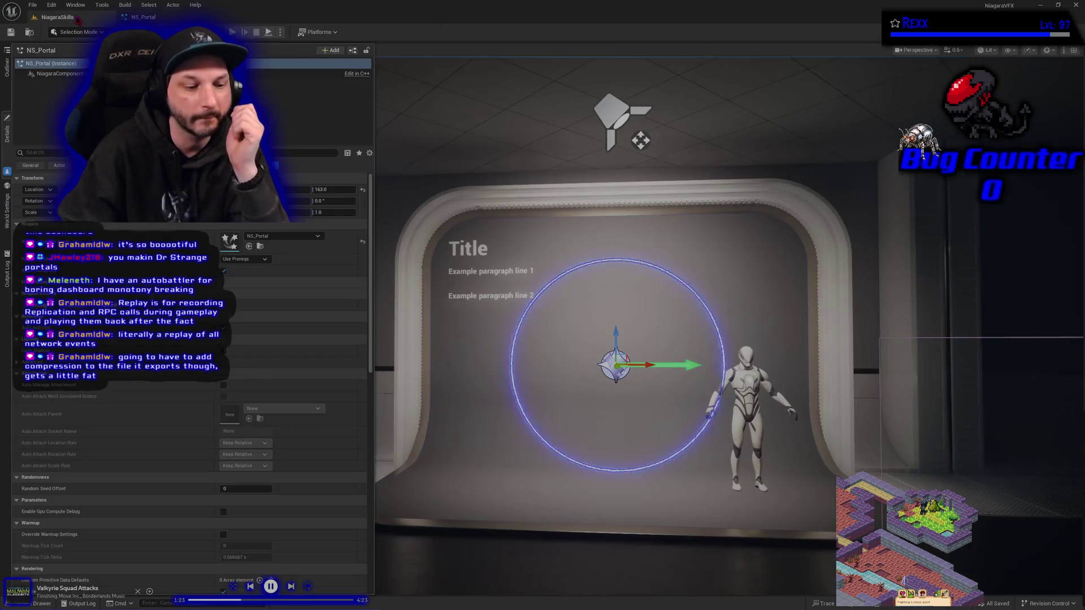
{"action": "left_click", "coordinate": [480, 498]}
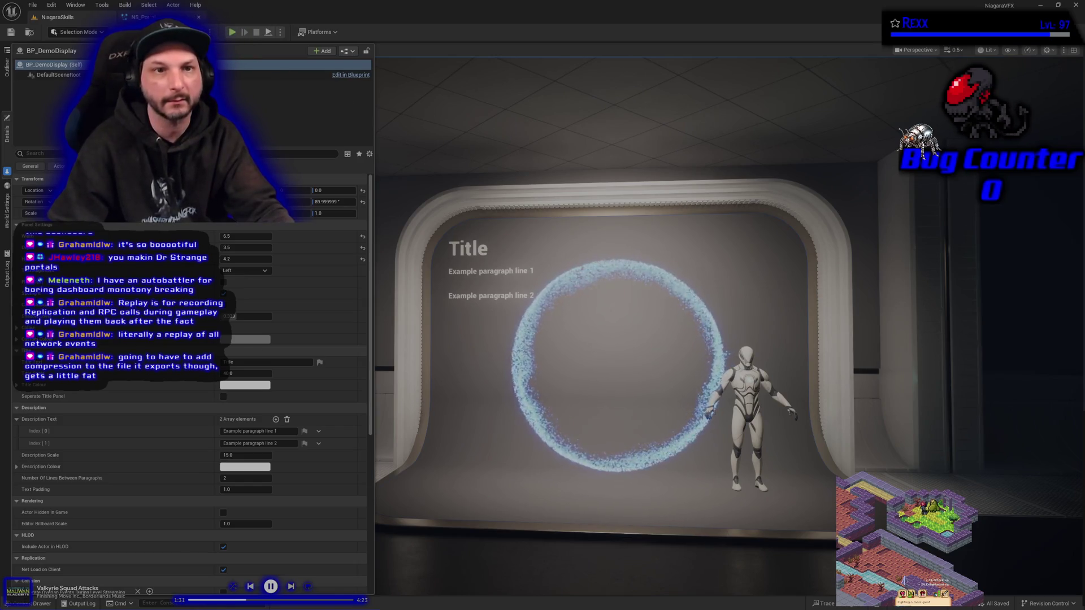
{"action": "left_click", "coordinate": [146, 17]}
{"action": "left_click", "coordinate": [412, 246]}
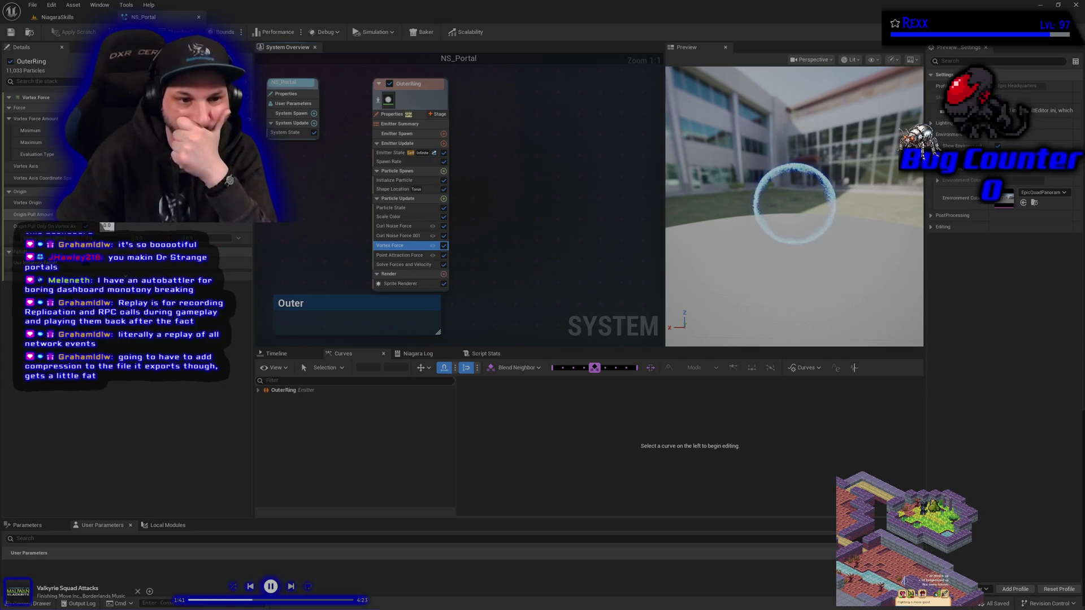
- Raise the Vortex Force Origin Pull Amount well above zero
{"action": "left_click_drag", "start_coordinate": [107, 226], "coordinate": [142, 226]}
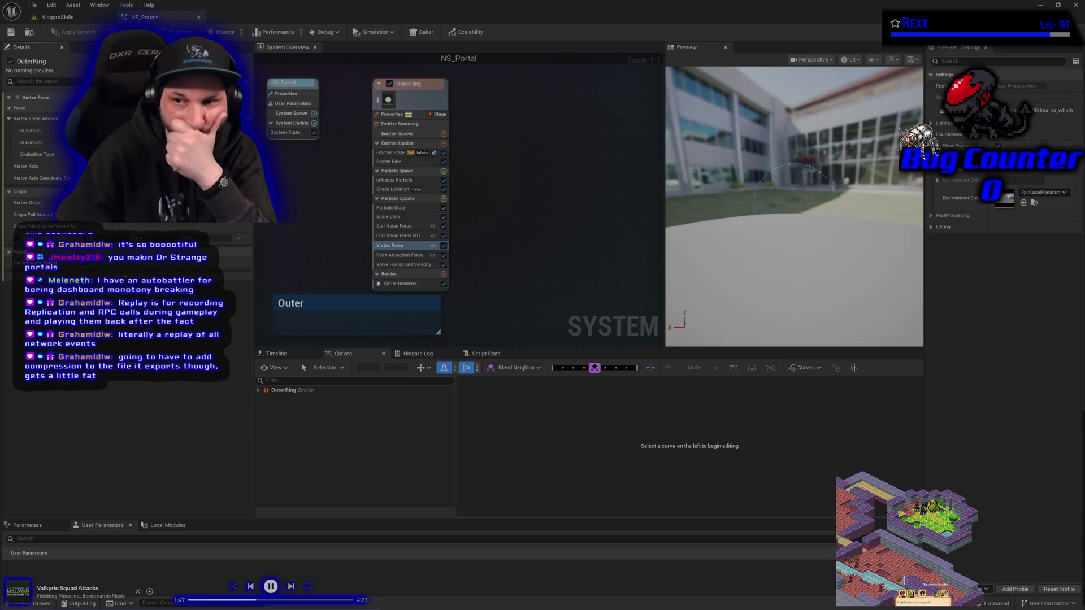
{"action": "left_click_drag", "start_coordinate": [141, 226], "coordinate": [158, 226]}
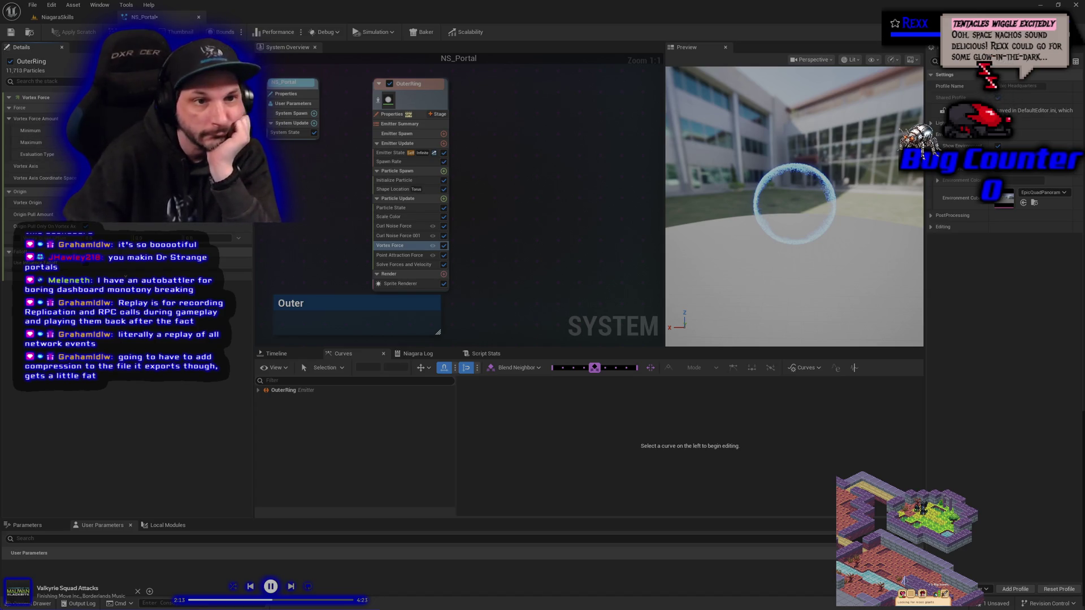
{"action": "left_click", "coordinate": [407, 256]}
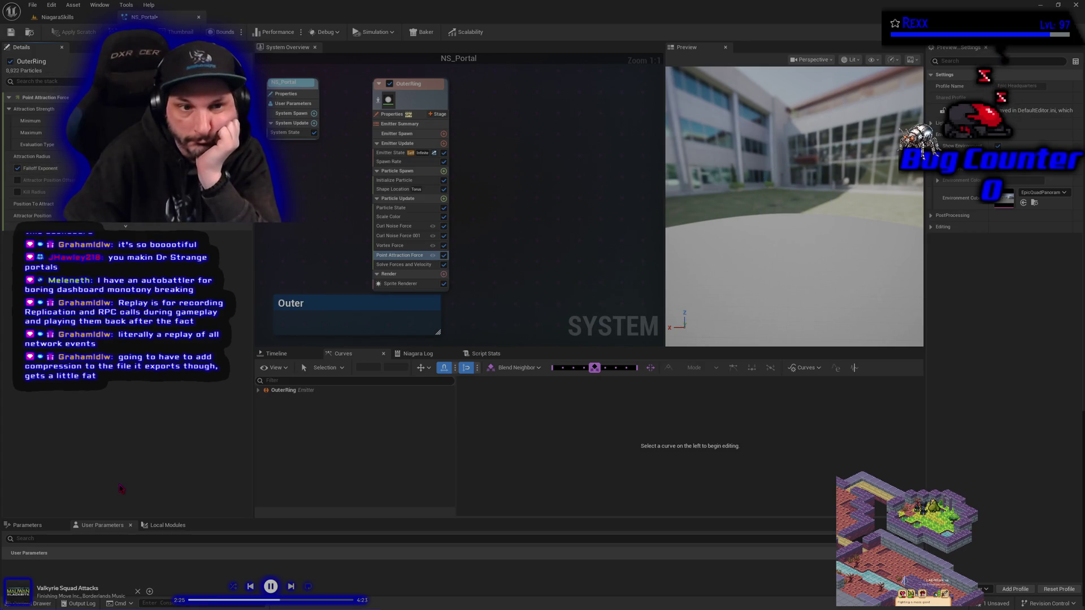
- Adjust Point Attraction's Falloff Exponent and the Solve Forces and Velocity speed limit
{"action": "left_click", "coordinate": [39, 169]}
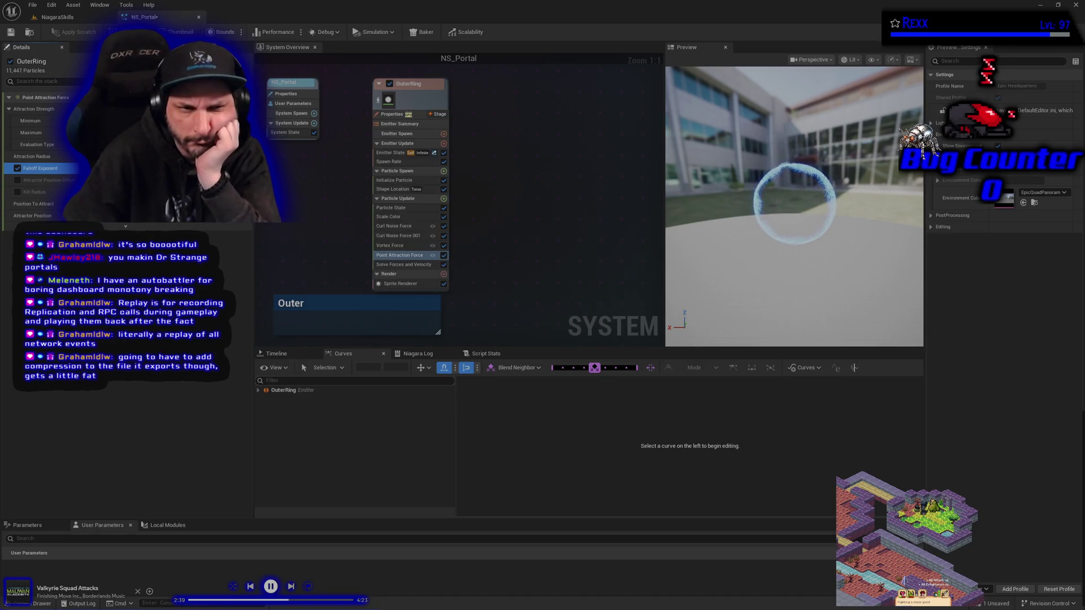
{"action": "left_click", "coordinate": [395, 265]}
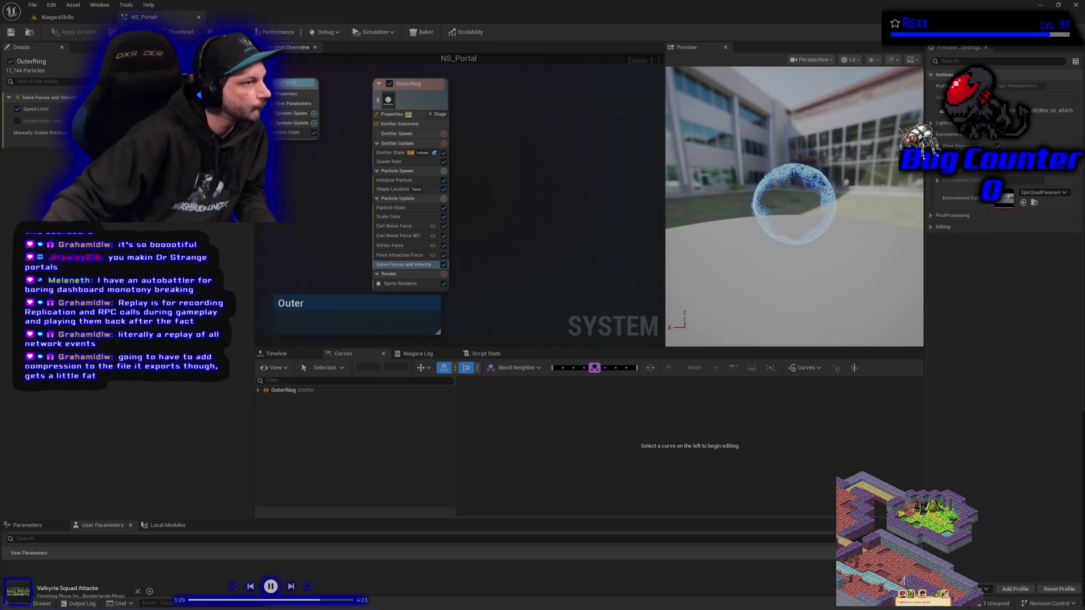
{"action": "mouse_move", "coordinate": [291, 215]}
{"action": "left_mouse_down"}
{"action": "mouse_move", "coordinate": [362, 240]}
{"action": "mouse_move", "coordinate": [356, 167]}
{"action": "mouse_move", "coordinate": [277, 156]}
{"action": "left_mouse_up"}
{"action": "scroll", "coordinate": [363, 240], "scroll_direction": "down", "scroll_amount": 2}
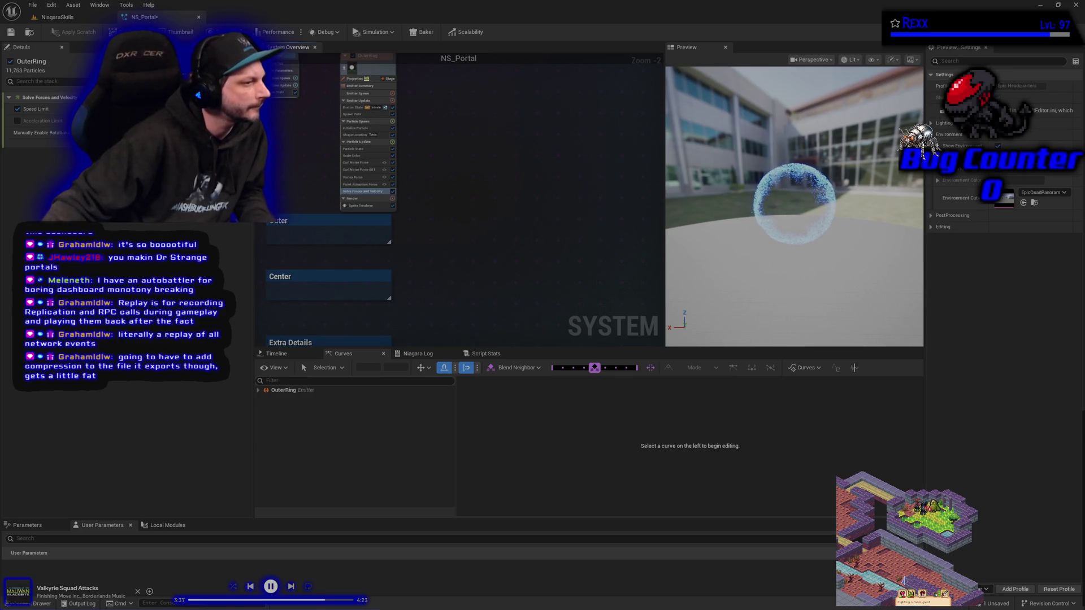
- Add the SimpleSpriteBurst emitter to NS_Portal through the graph's Add Emitter browser
{"action": "right_click", "coordinate": [472, 277]}
{"action": "left_click", "coordinate": [479, 288]}
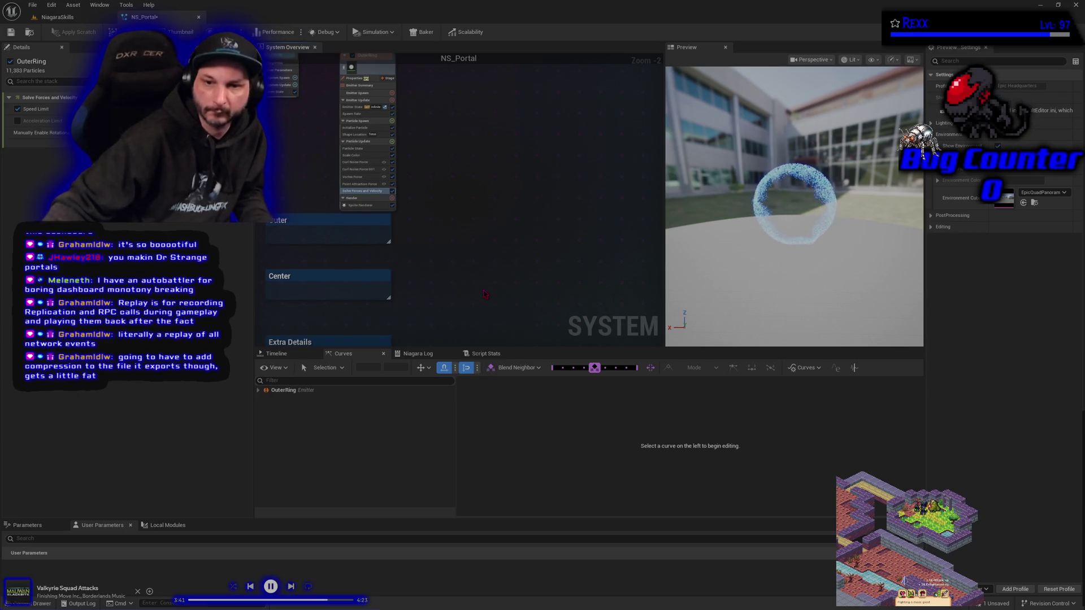
{"action": "scroll", "coordinate": [422, 340], "scroll_direction": "down", "scroll_amount": 5}
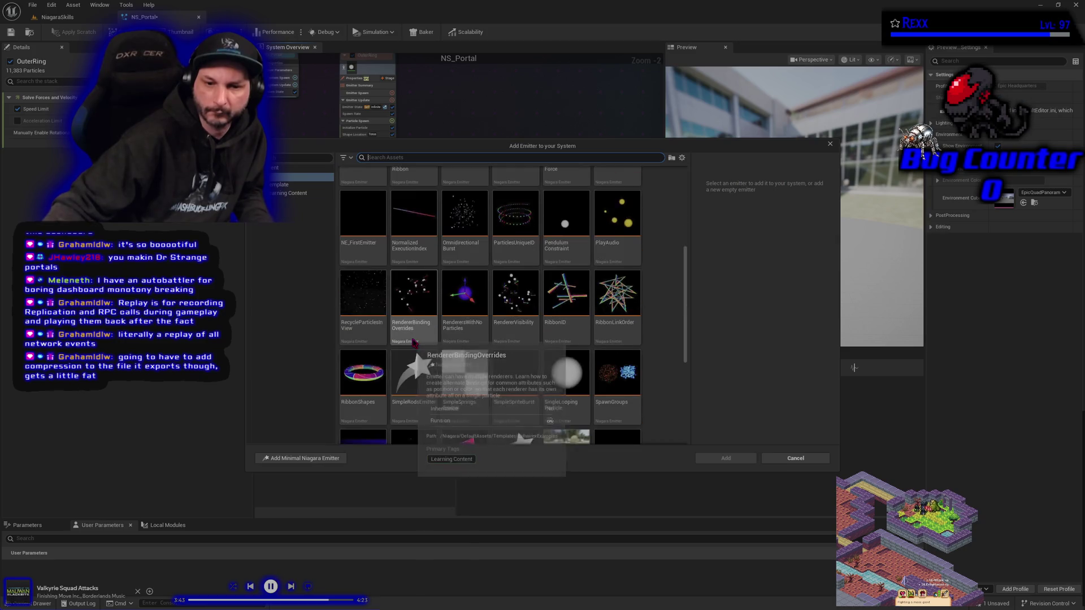
{"action": "scroll", "coordinate": [408, 346], "scroll_direction": "down", "scroll_amount": 2}
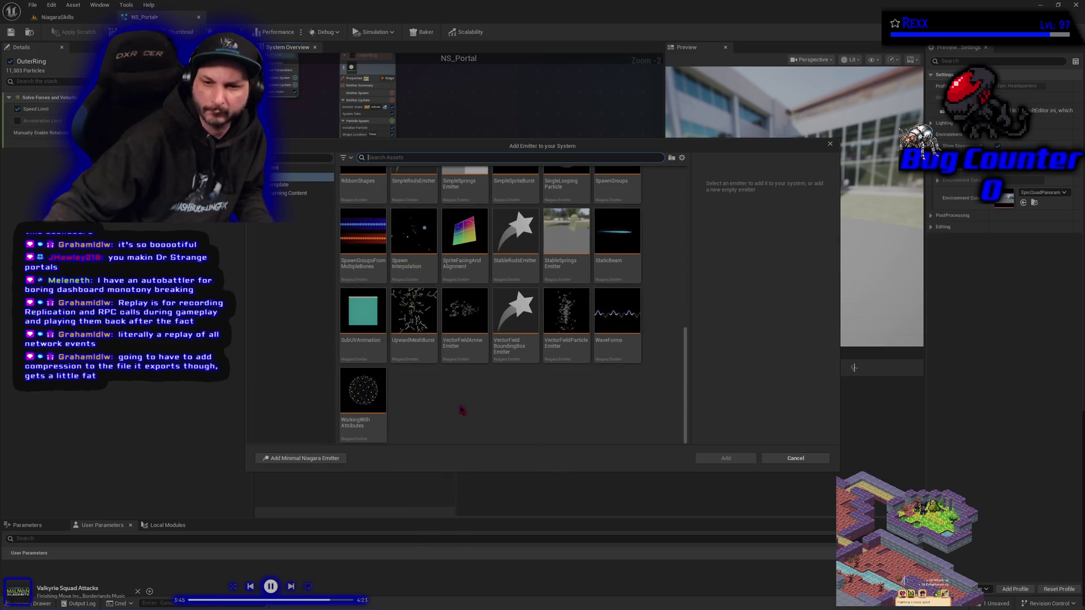
{"action": "scroll", "coordinate": [462, 410], "scroll_direction": "up", "scroll_amount": 1}
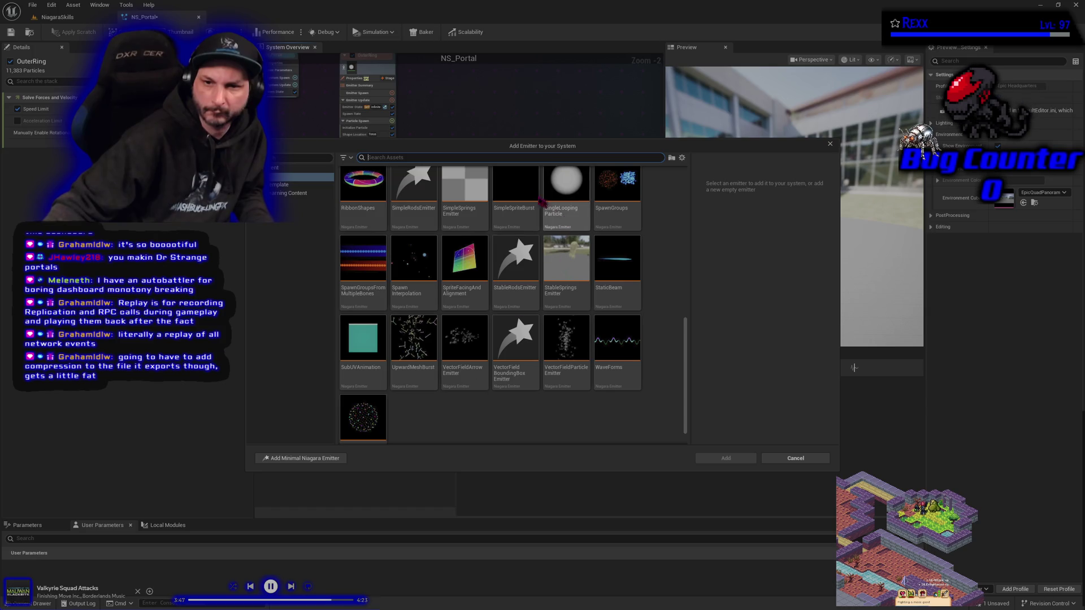
{"action": "left_click", "coordinate": [515, 192]}
{"action": "left_click", "coordinate": [725, 459]}
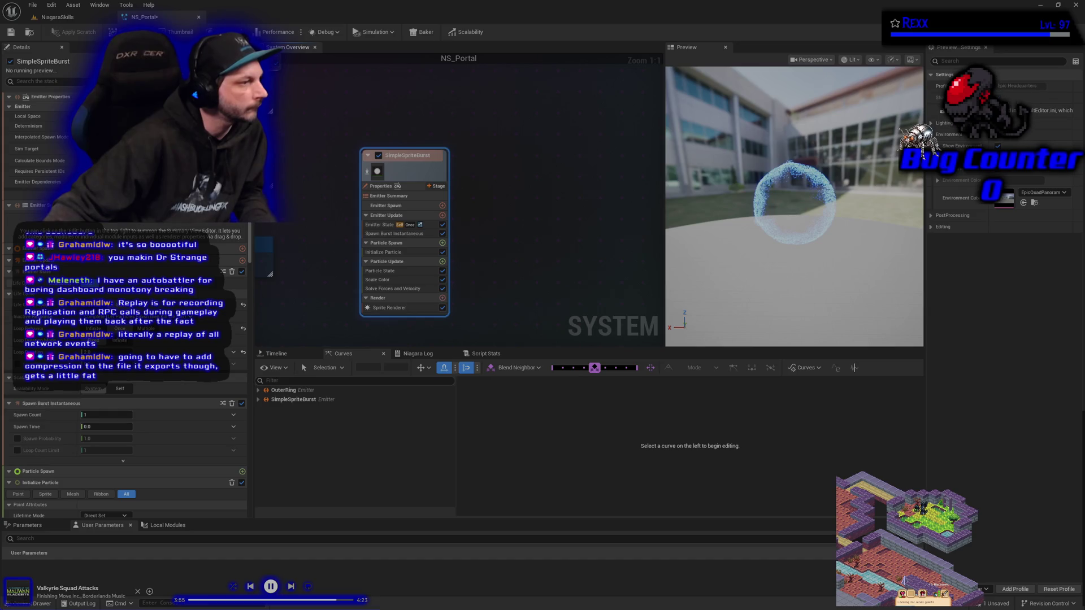
- Replace SimpleSpriteBurst's sprite renderer with a Mesh Renderer
{"action": "left_click", "coordinate": [406, 308]}
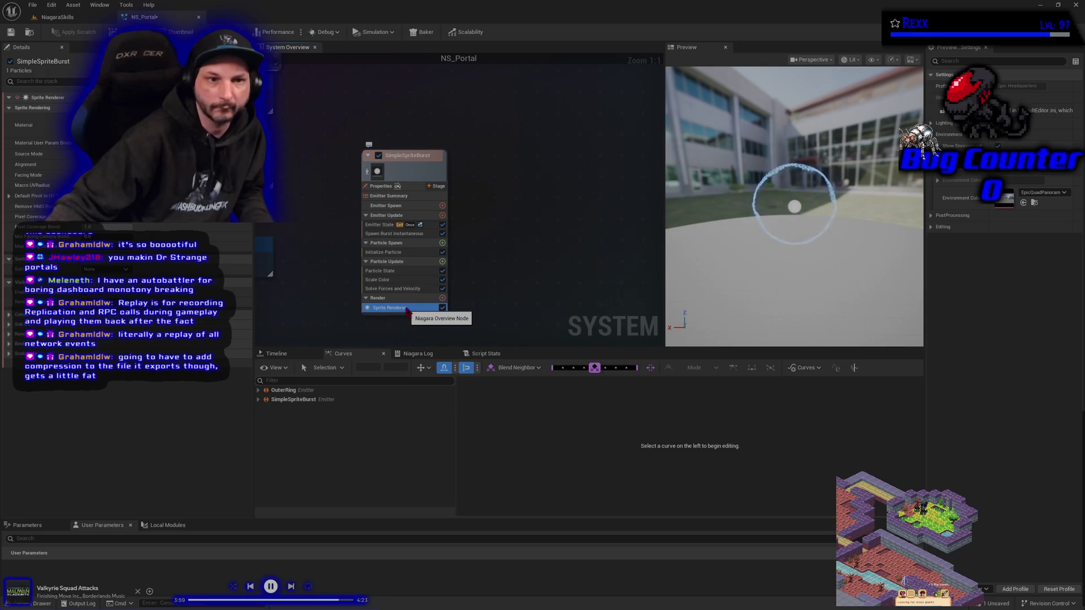
{"action": "key", "text": "Delete"}
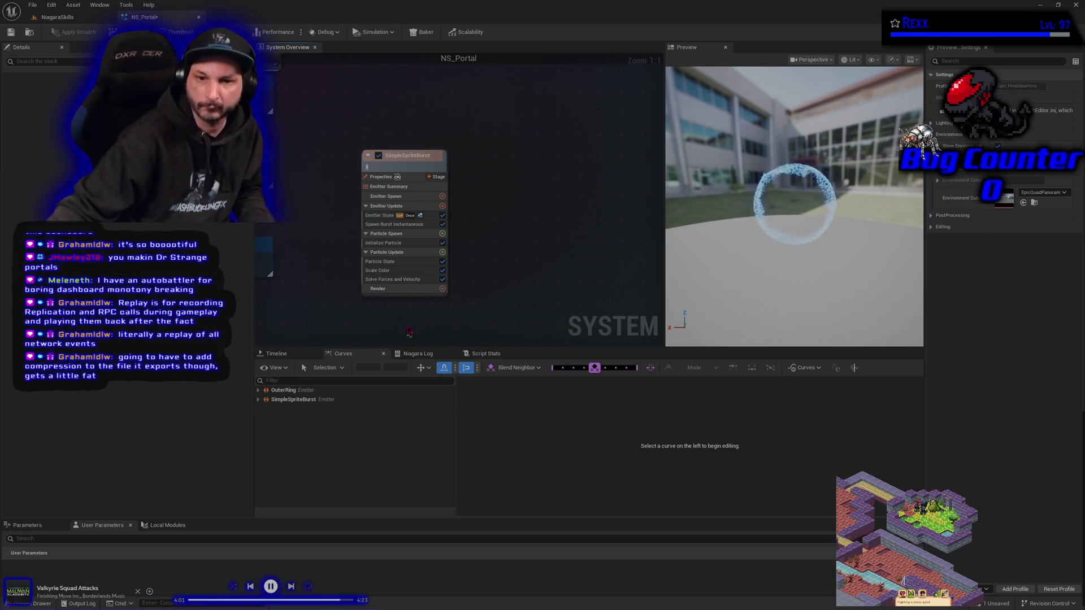
{"action": "left_click", "coordinate": [443, 289]}
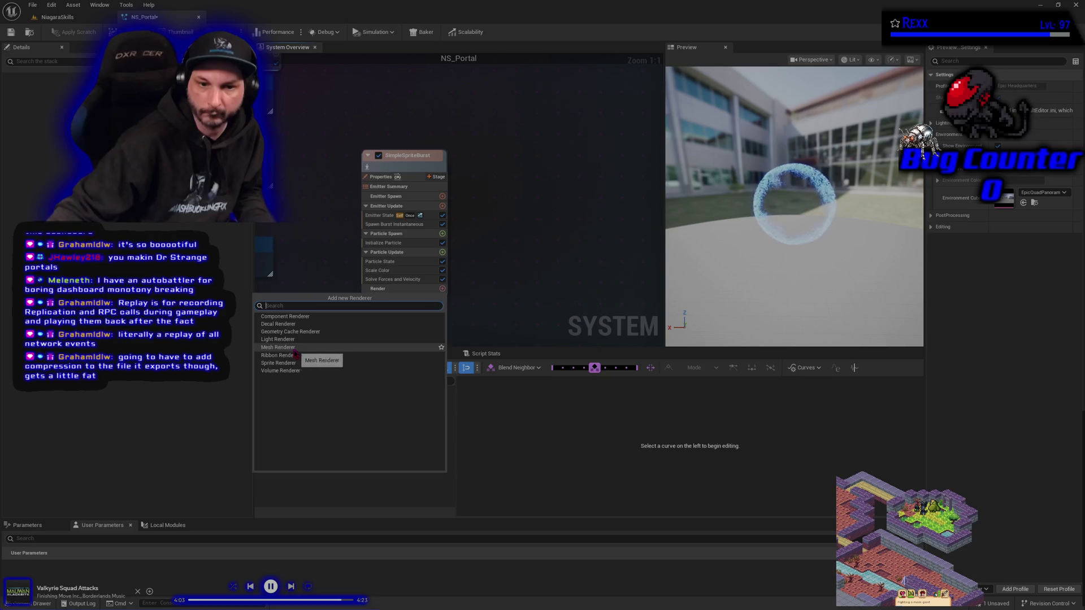
{"action": "left_click", "coordinate": [277, 347]}
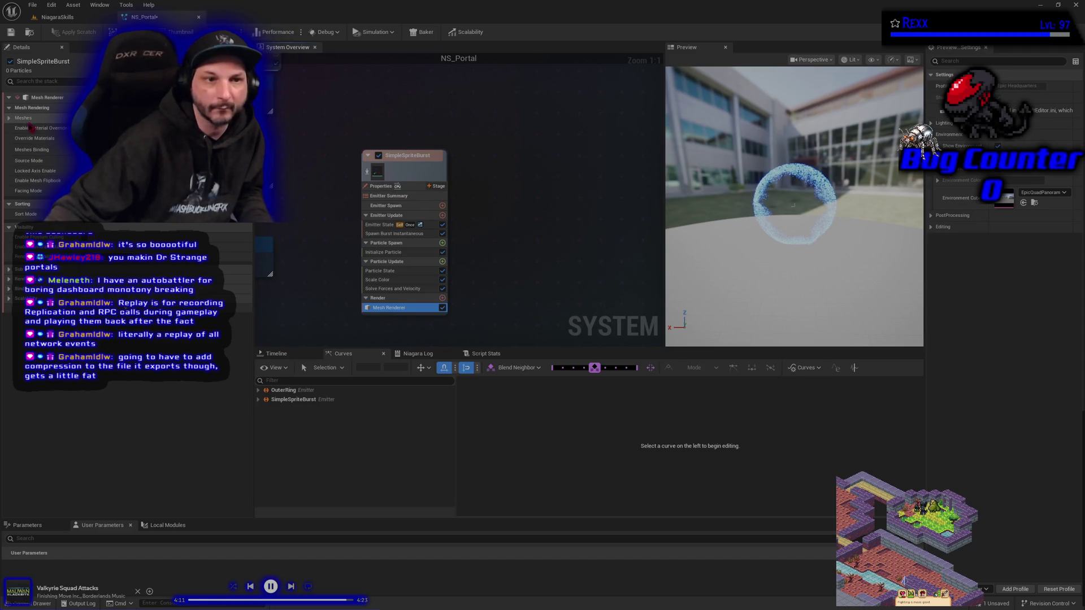
- Assign a plane mesh as the Mesh Renderer's first mesh
{"action": "left_click", "coordinate": [9, 118]}
{"action": "left_click", "coordinate": [141, 135]}
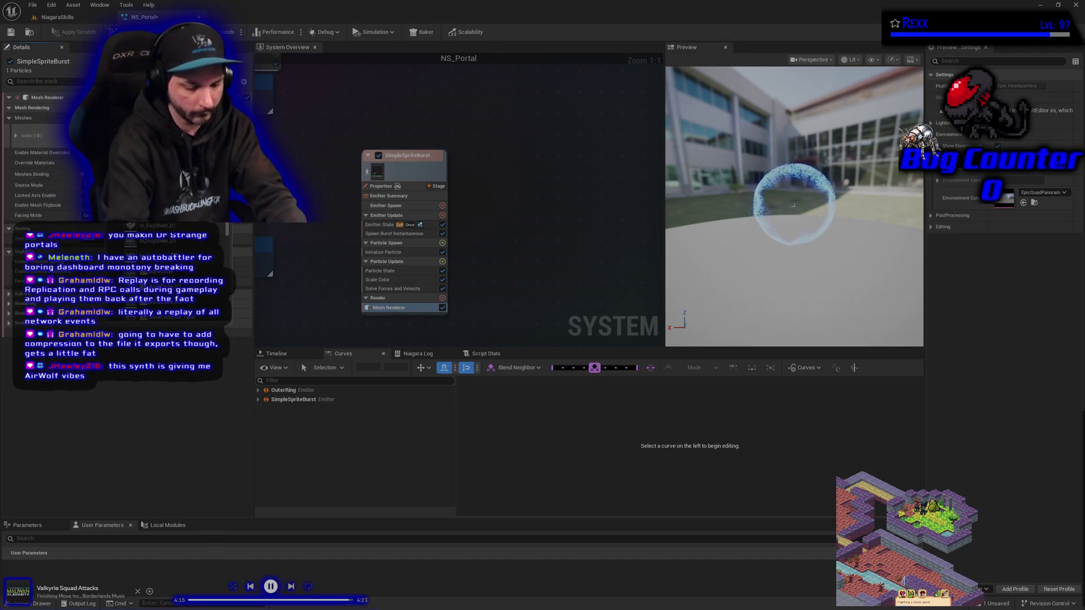
{"action": "scroll", "coordinate": [169, 265], "scroll_direction": "down", "scroll_amount": 2}
{"action": "type", "text": "plane"}
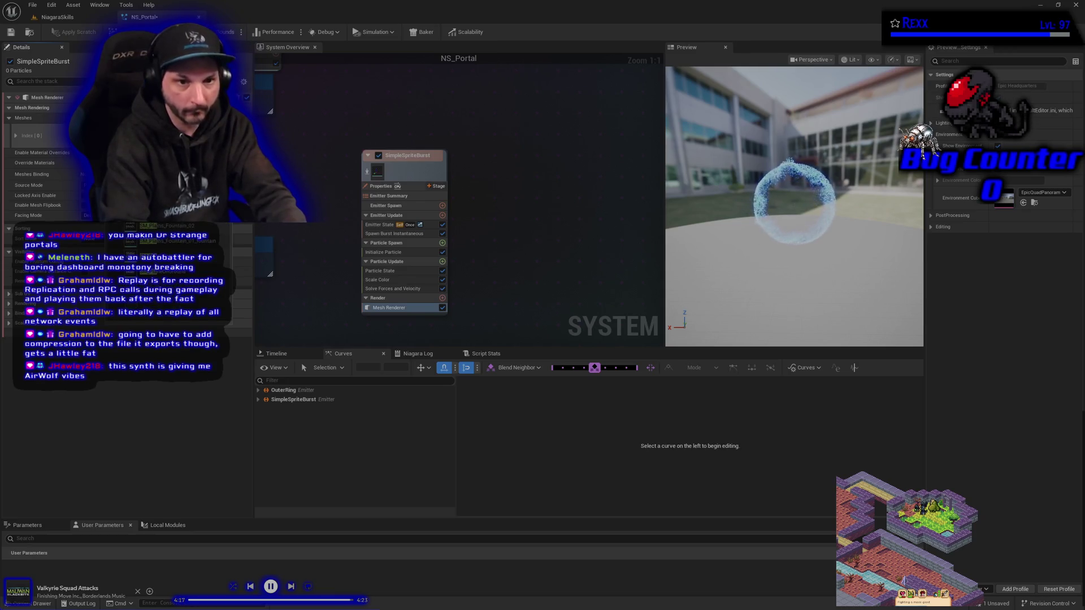
{"action": "key", "text": "Return"}
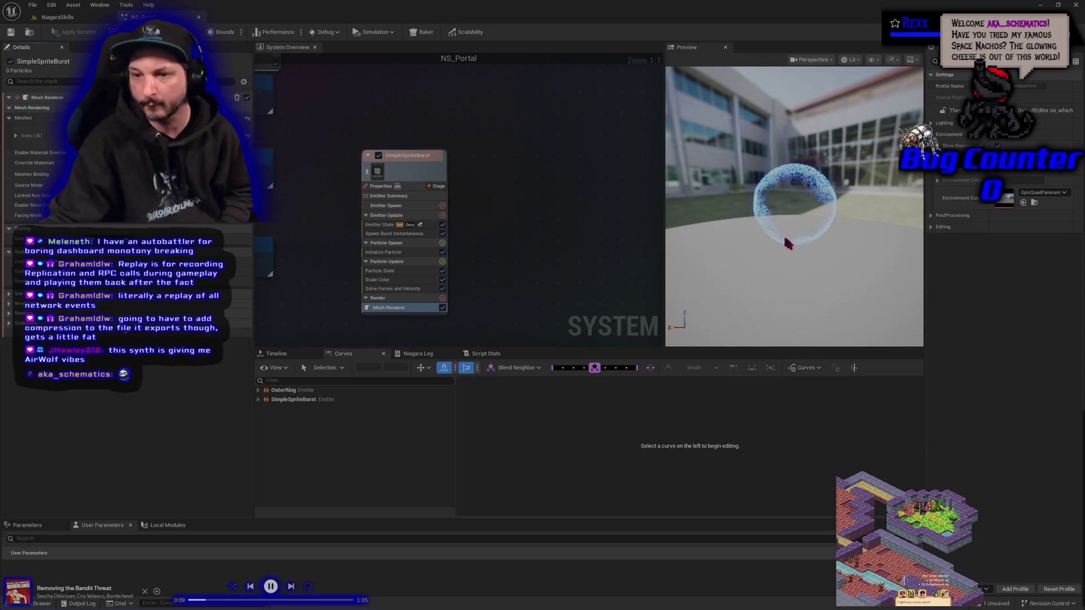
{"action": "left_click_drag", "start_coordinate": [771, 247], "coordinate": [701, 249]}
- Set SimpleSpriteBurst's Emitter State Loop Behavior to Infinite and save NS_Portal
{"action": "mouse_move", "coordinate": [770, 243]}
{"action": "left_mouse_down"}
{"action": "mouse_move", "coordinate": [777, 257]}
{"action": "mouse_move", "coordinate": [779, 215]}
{"action": "left_mouse_up"}
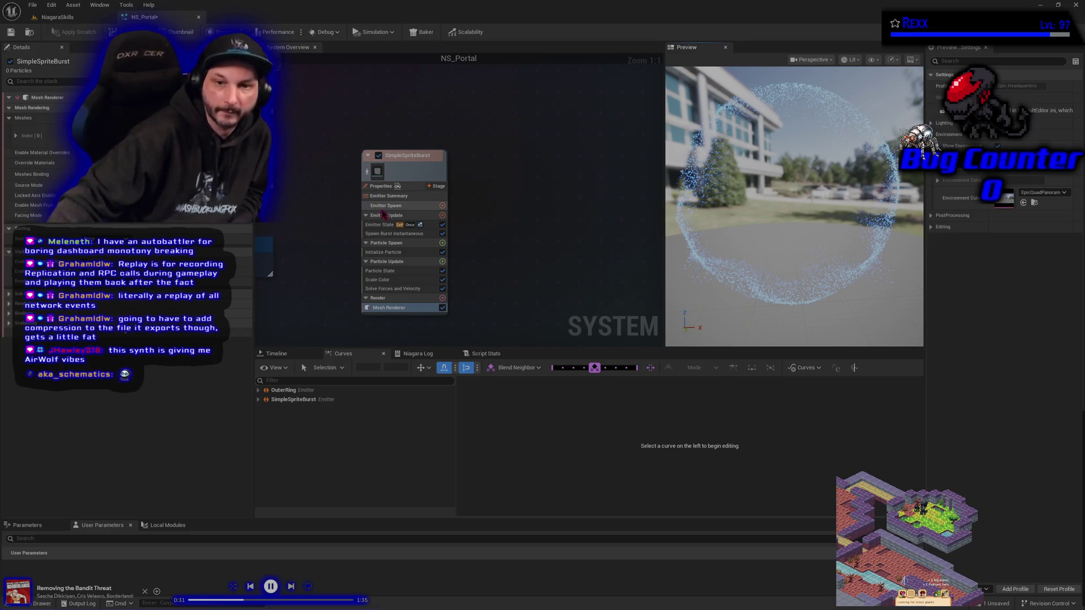
{"action": "left_click", "coordinate": [395, 226]}
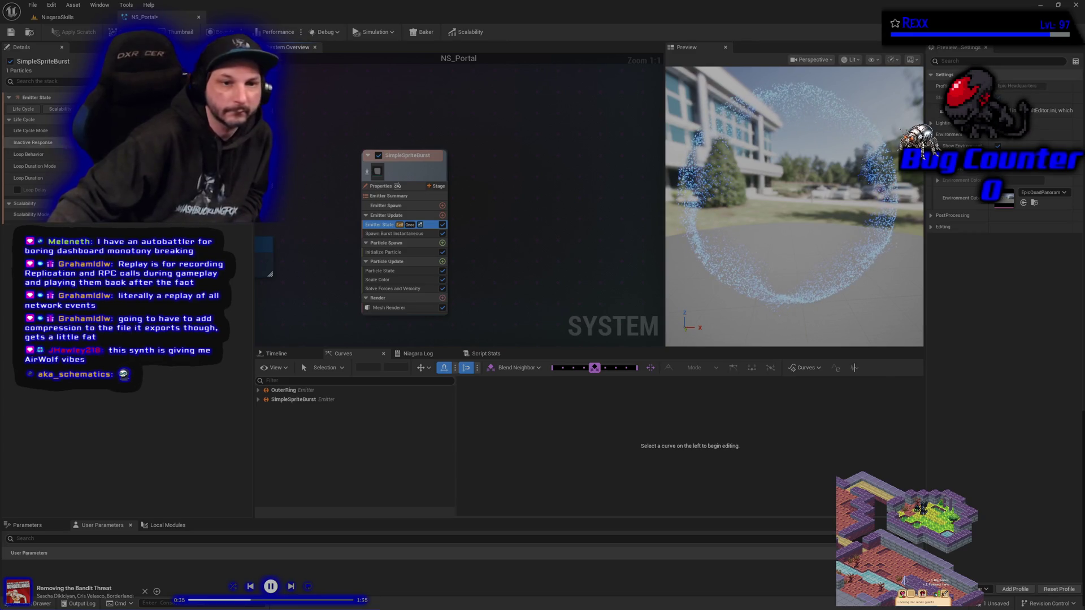
{"action": "left_click", "coordinate": [141, 166]}
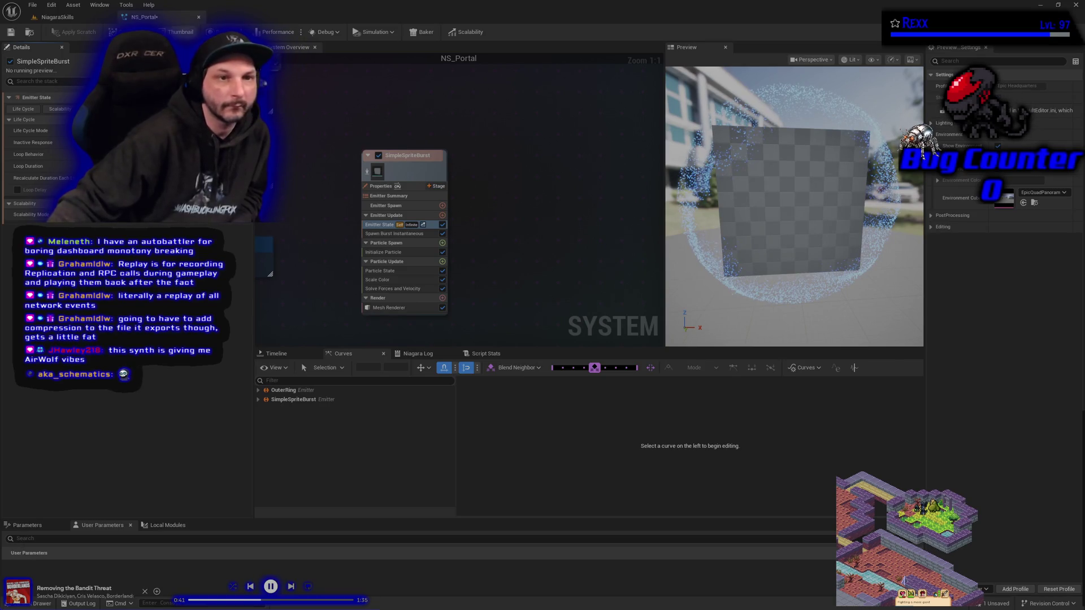
{"action": "left_click", "coordinate": [10, 33]}
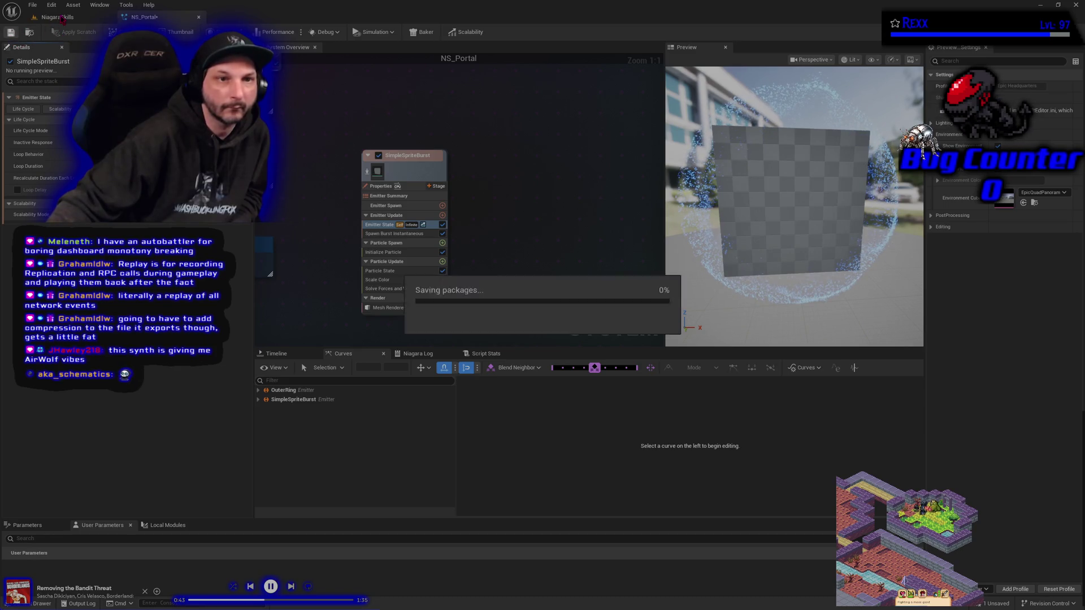
- Check the placed portal in the NiagaraSkills level, then return to the NS_Portal editor
{"action": "left_click", "coordinate": [59, 17]}
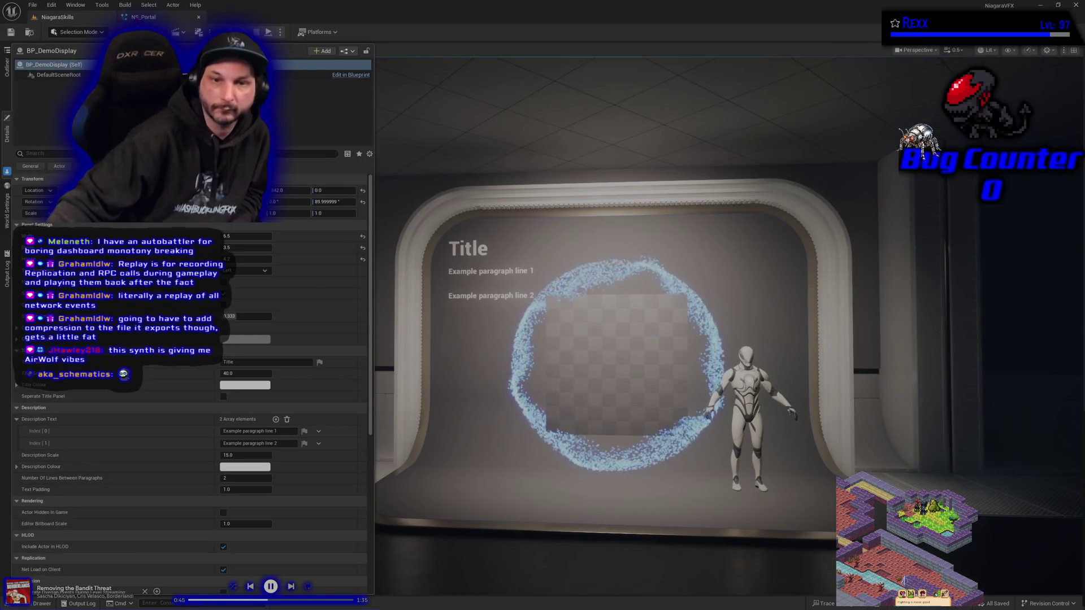
{"action": "left_click", "coordinate": [143, 17]}
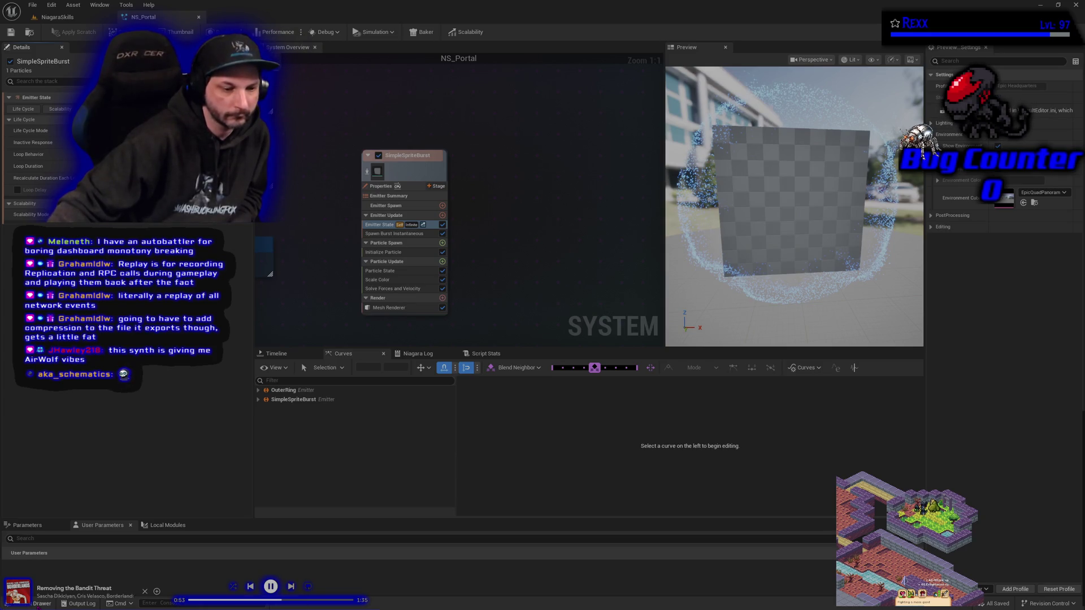
- Bring up the Content Drawer at the Portal folder showing NS_Portal
{"action": "key", "text": "ctrl+space"}
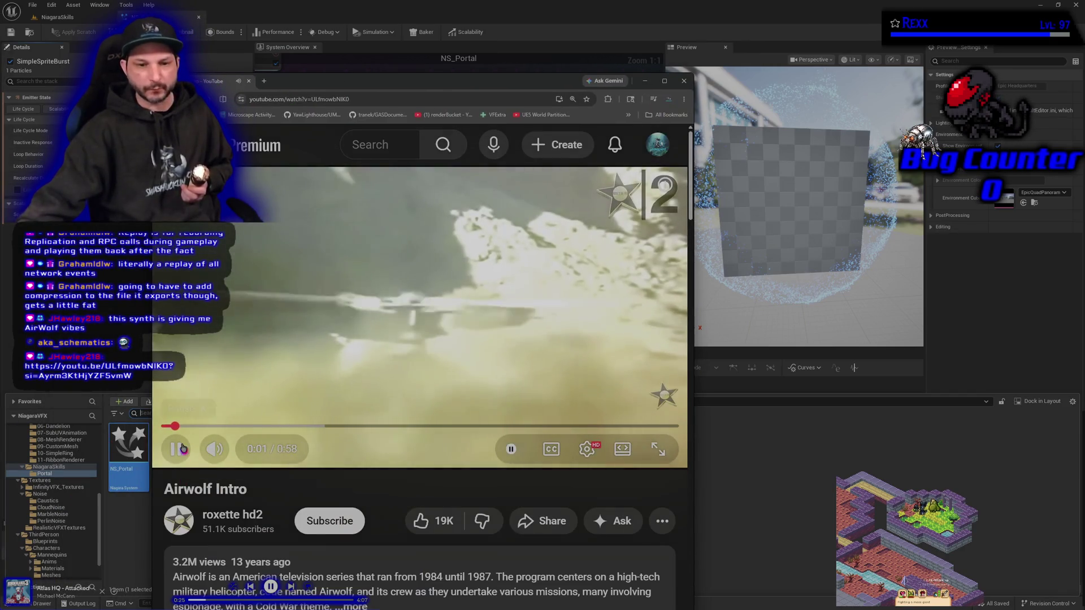
- Pause the Airwolf Intro video, rewind it to the start and play it again
{"action": "left_click", "coordinate": [176, 449]}
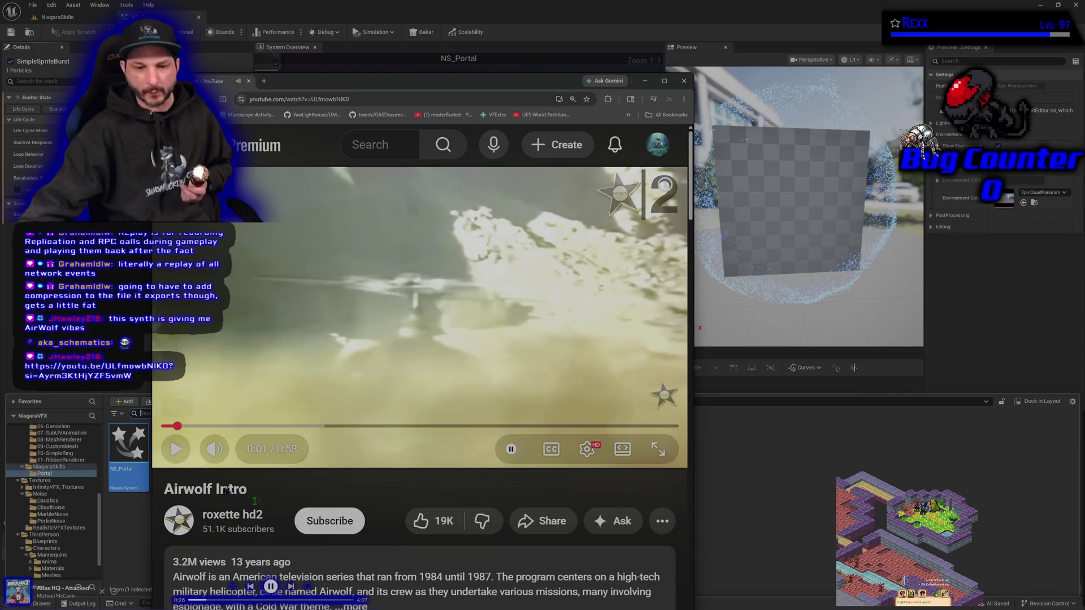
{"action": "scroll", "coordinate": [461, 568], "scroll_direction": "down", "scroll_amount": 1}
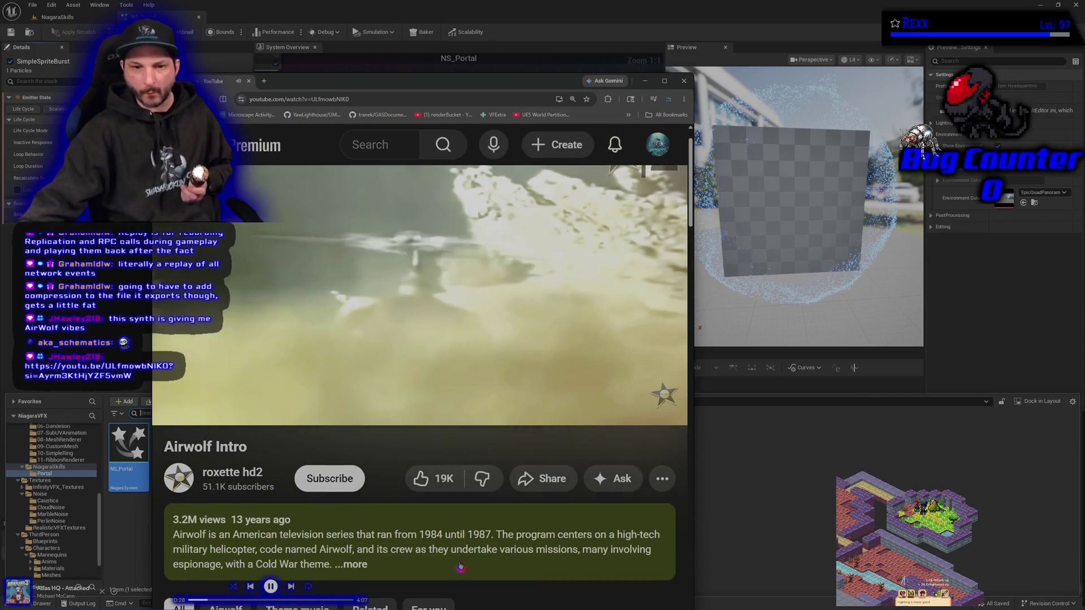
{"action": "mouse_move", "coordinate": [187, 409]}
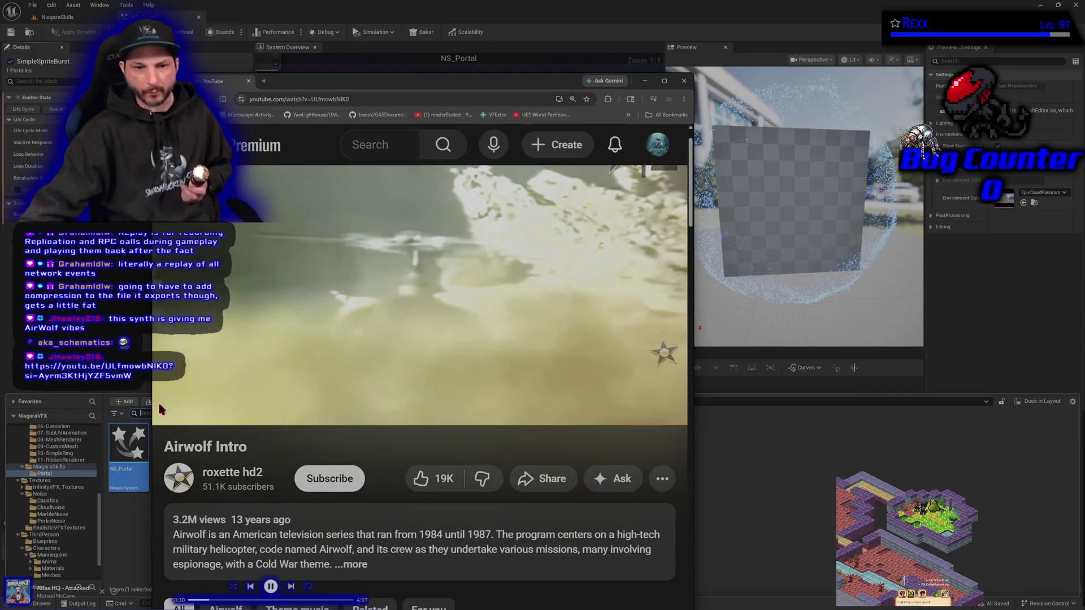
{"action": "scroll", "coordinate": [397, 540], "scroll_direction": "up", "scroll_amount": 1}
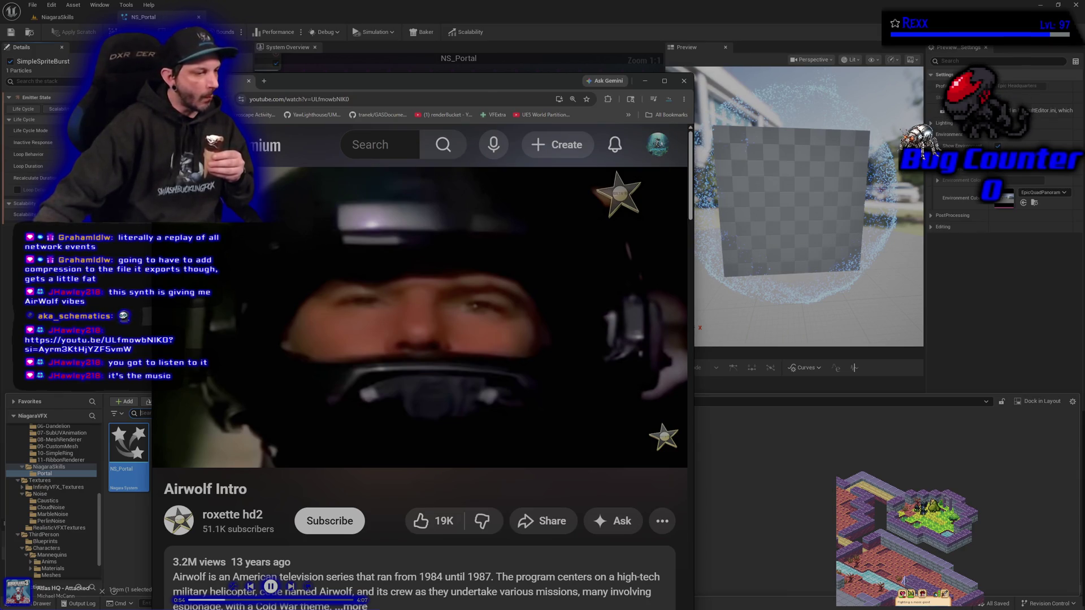
{"action": "key", "text": "space"}
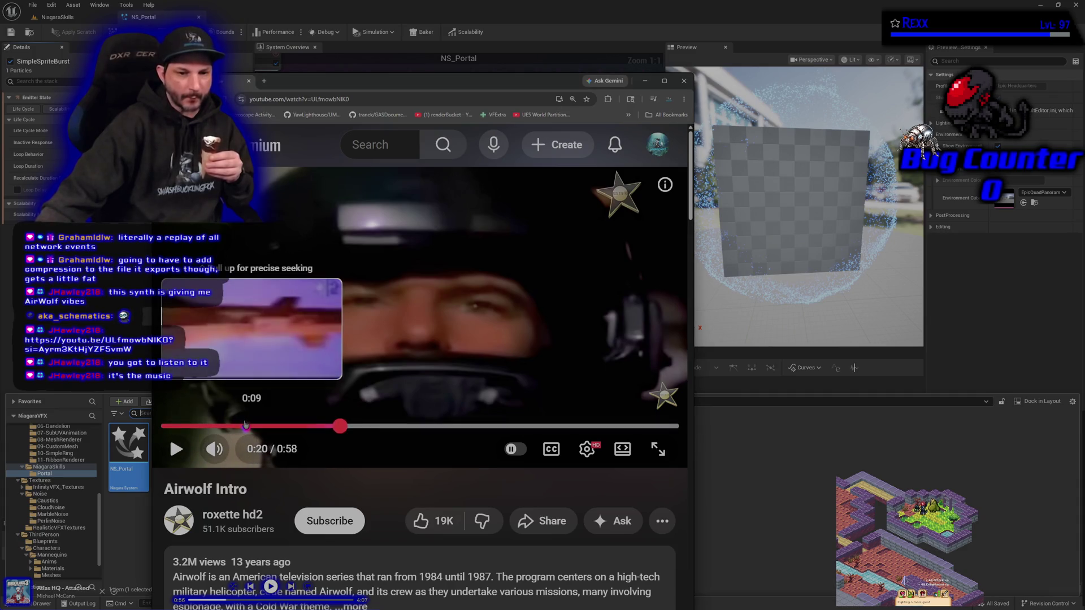
{"action": "left_click", "coordinate": [165, 426]}
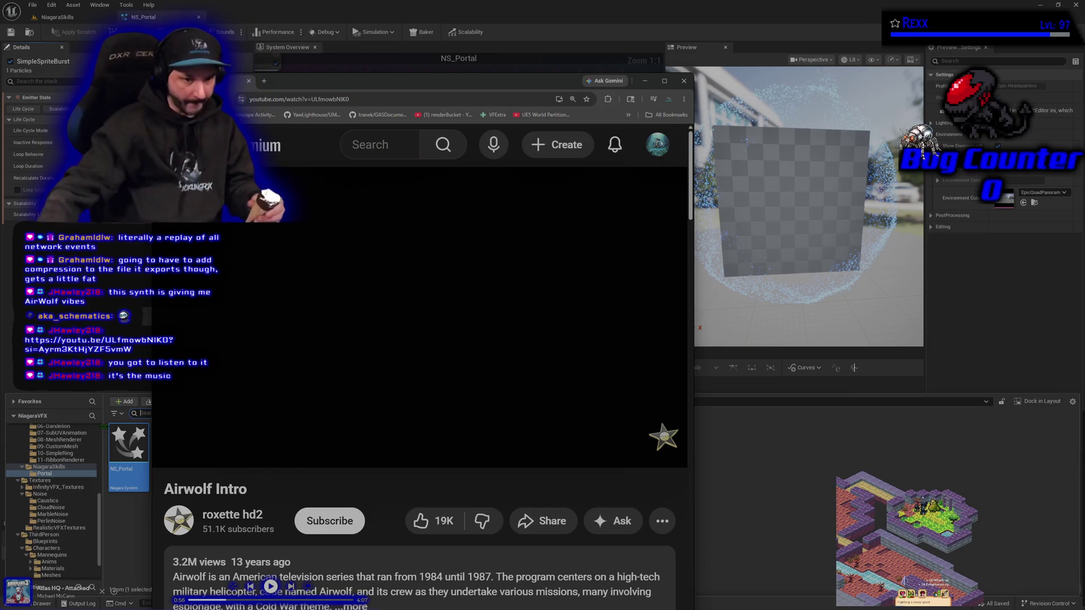
{"action": "left_click", "coordinate": [308, 318]}
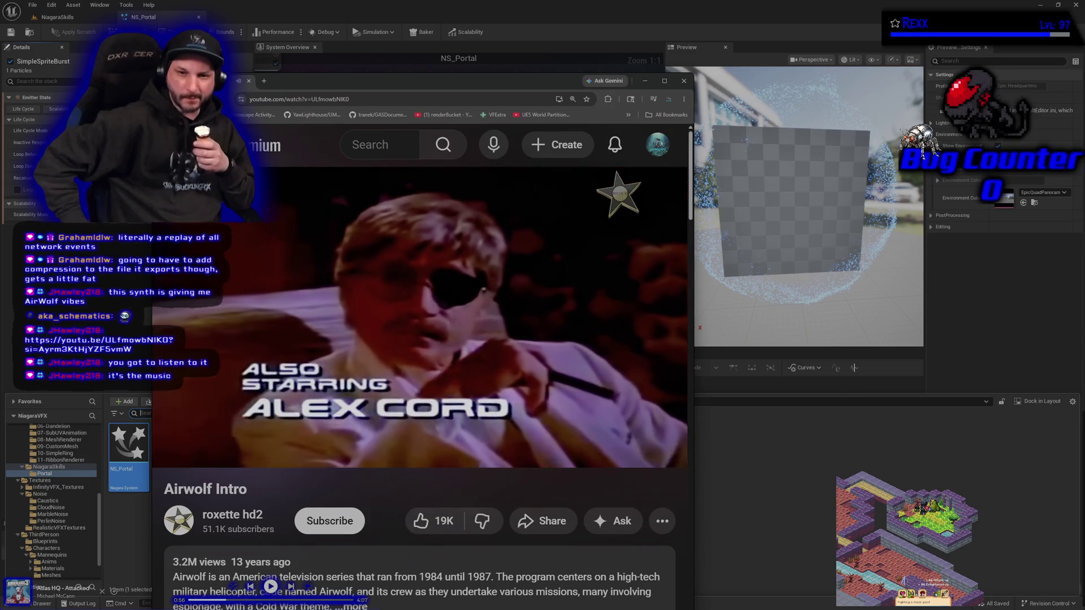
- Close the browser window and hide the project's Content Drawer
{"action": "mouse_move", "coordinate": [306, 311]}
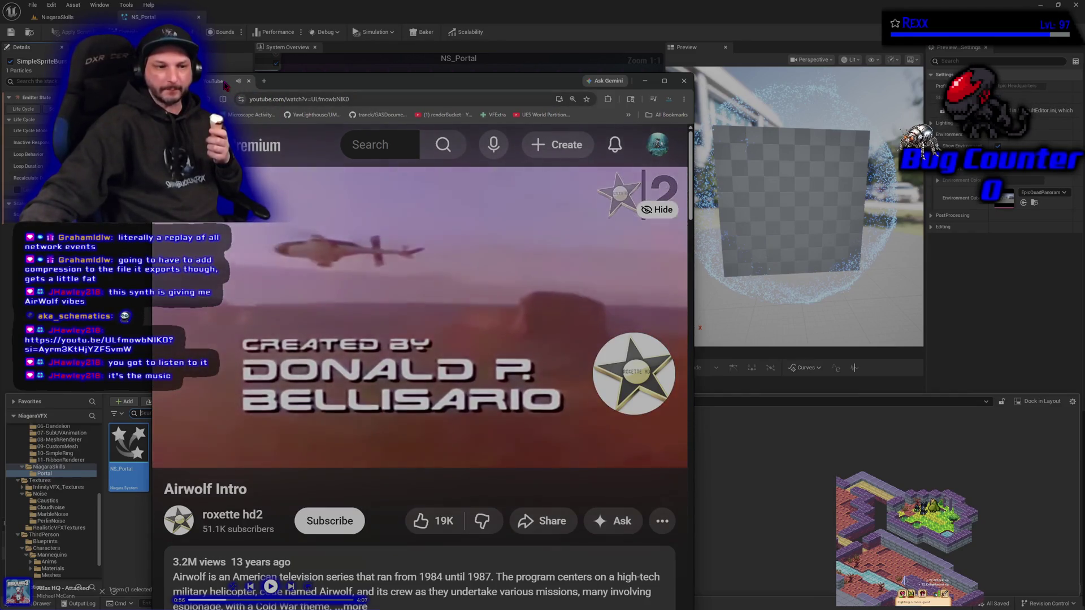
{"action": "left_click", "coordinate": [249, 82]}
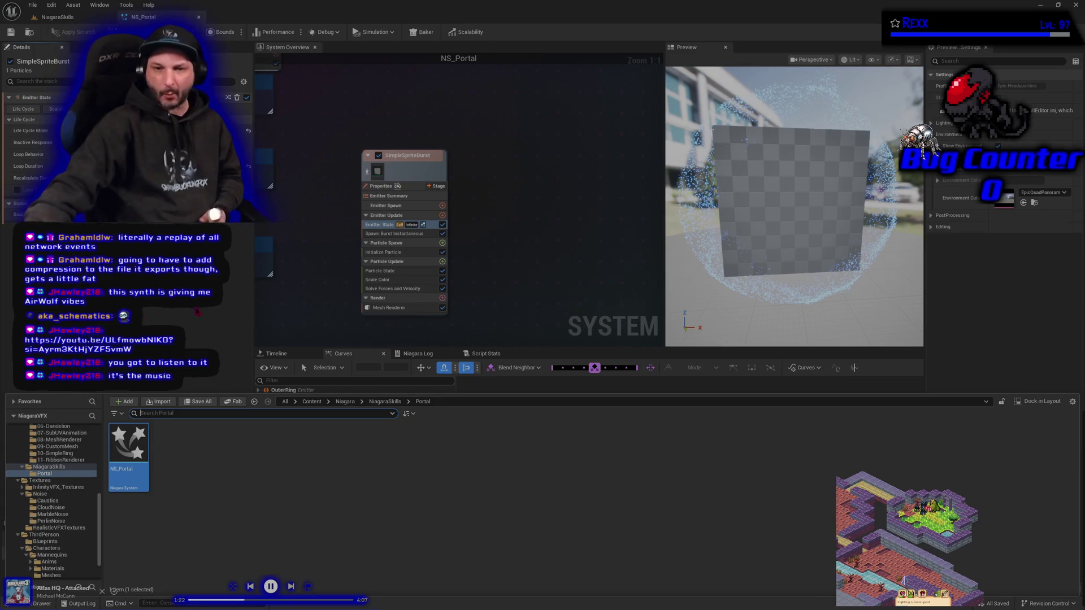
{"action": "left_click", "coordinate": [528, 266]}
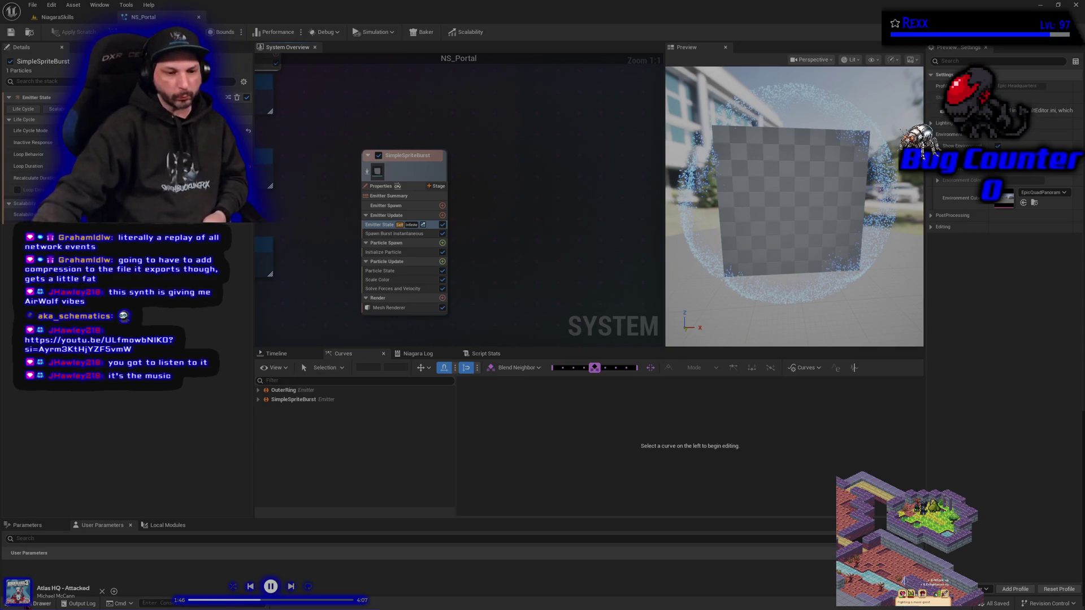
- Open the Content Drawer and show the Materials folder contents
{"action": "key", "text": "ctrl+space"}
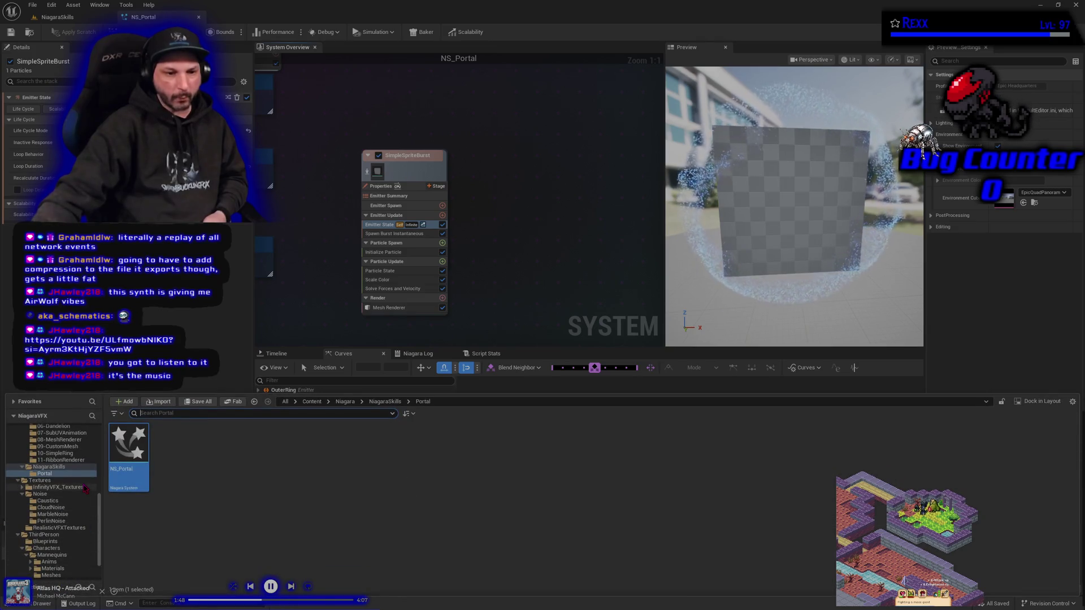
{"action": "scroll", "coordinate": [67, 486], "scroll_direction": "up", "scroll_amount": 6}
{"action": "left_click", "coordinate": [35, 453]}
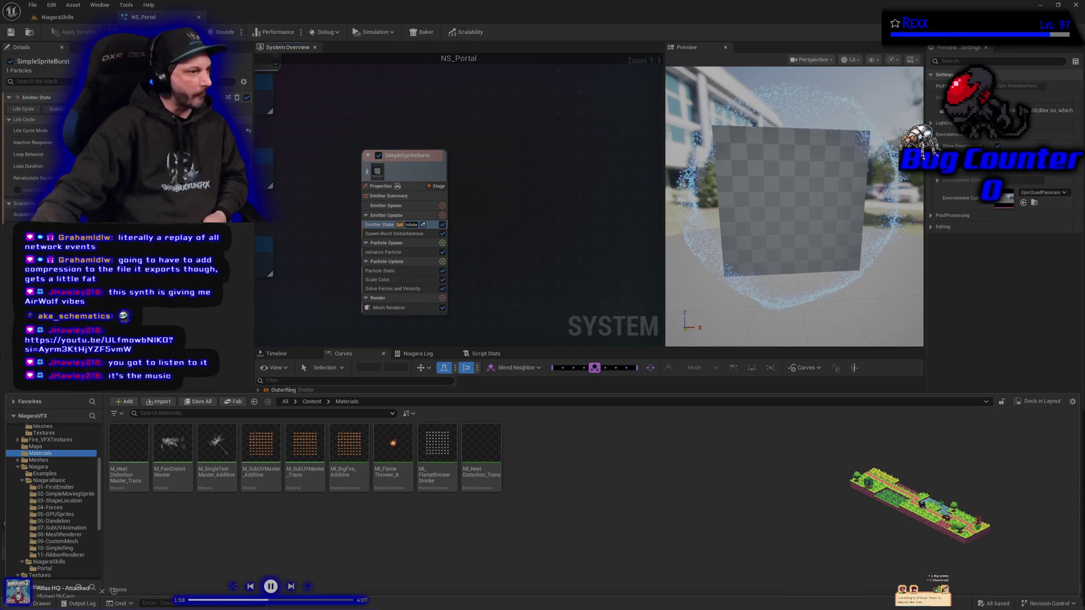
- Create a new material named M_BasicDot_Trans and open it in the Material Editor
{"action": "right_click", "coordinate": [673, 467]}
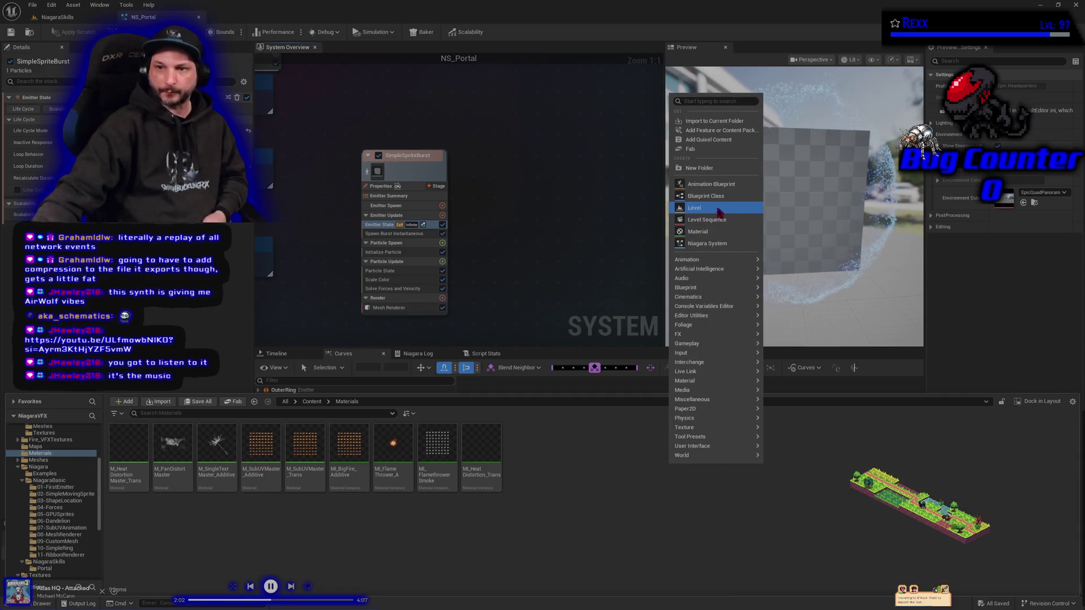
{"action": "left_click", "coordinate": [723, 235]}
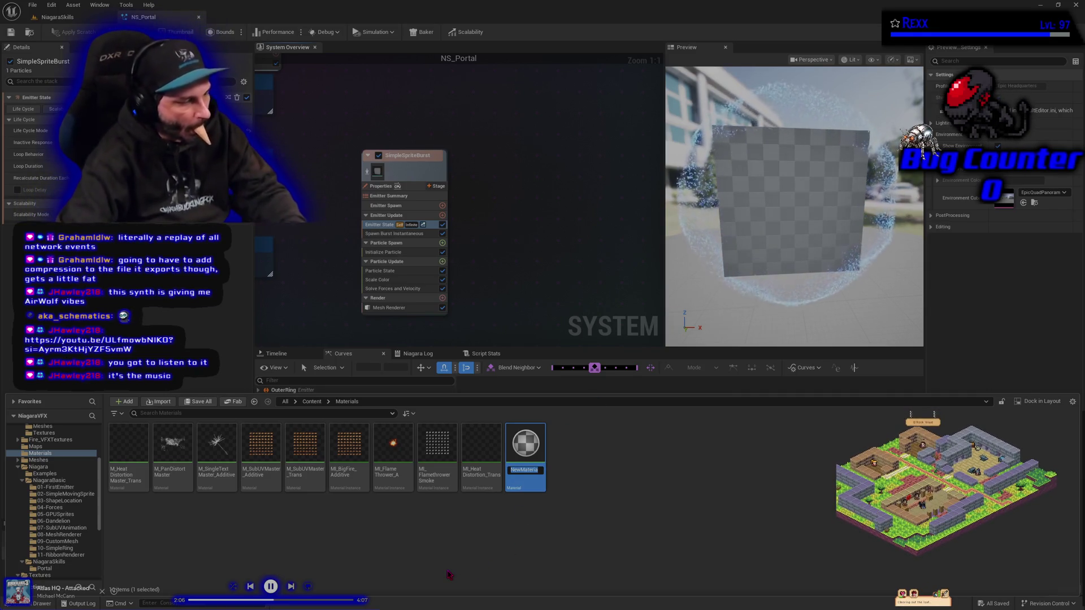
{"action": "type", "text": "M_BasicDot_Tra"}
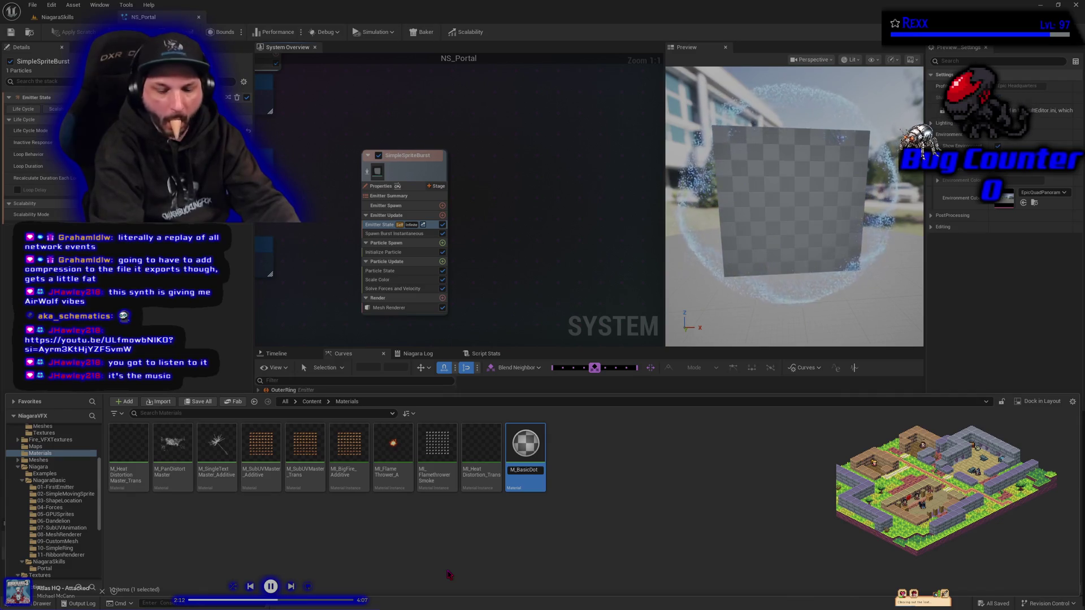
{"action": "type", "text": "ns"}
{"action": "key", "text": "Return"}
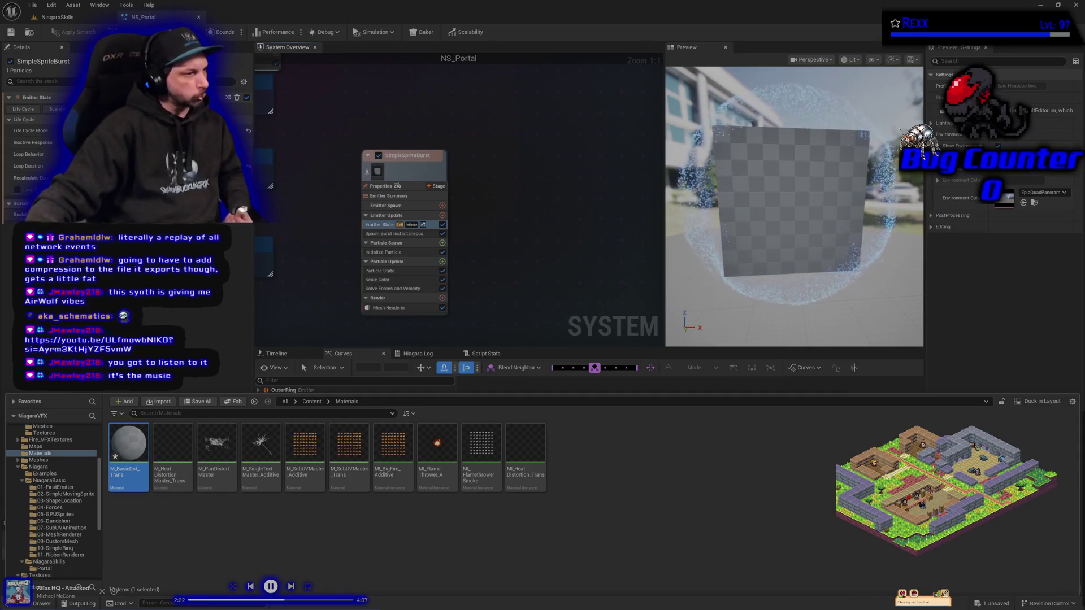
{"action": "double_click", "coordinate": [134, 469]}
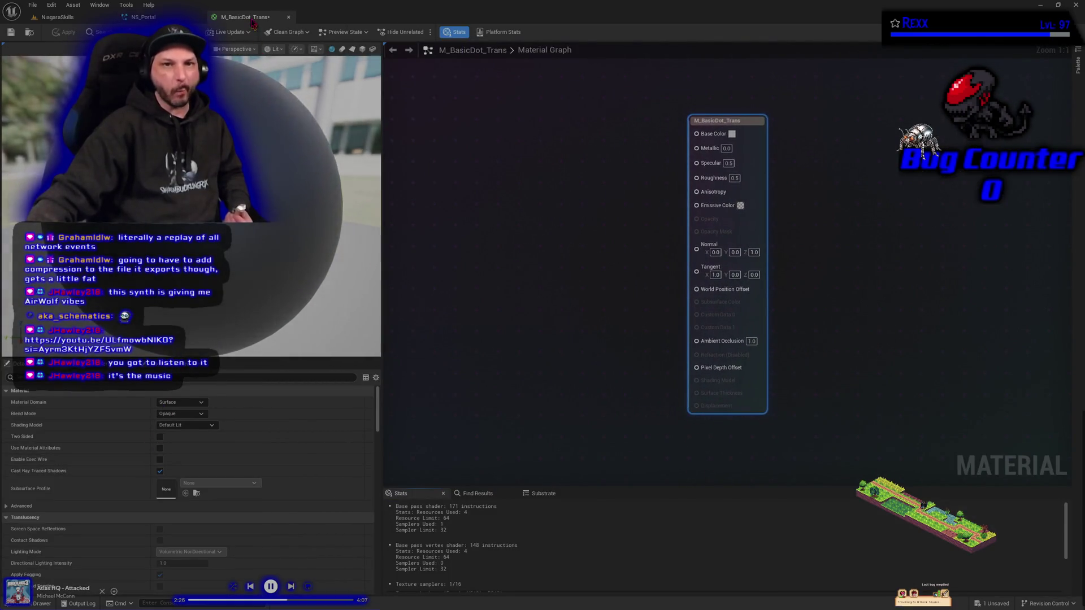
- Detach the Material Editor into its own enlarged floating window
{"action": "left_click_drag", "start_coordinate": [243, 17], "coordinate": [293, 67]}
{"action": "left_click_drag", "start_coordinate": [618, 293], "coordinate": [541, 260]}
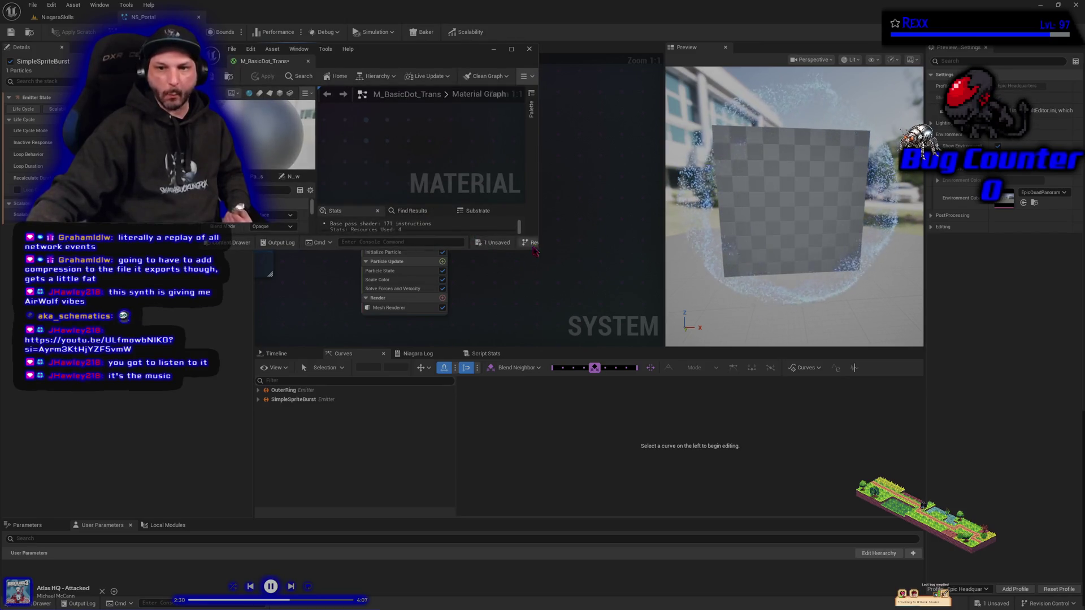
{"action": "mouse_move", "coordinate": [536, 252]}
{"action": "left_mouse_down"}
{"action": "mouse_move", "coordinate": [904, 480]}
{"action": "mouse_move", "coordinate": [932, 559]}
{"action": "mouse_move", "coordinate": [996, 581]}
{"action": "left_mouse_up"}
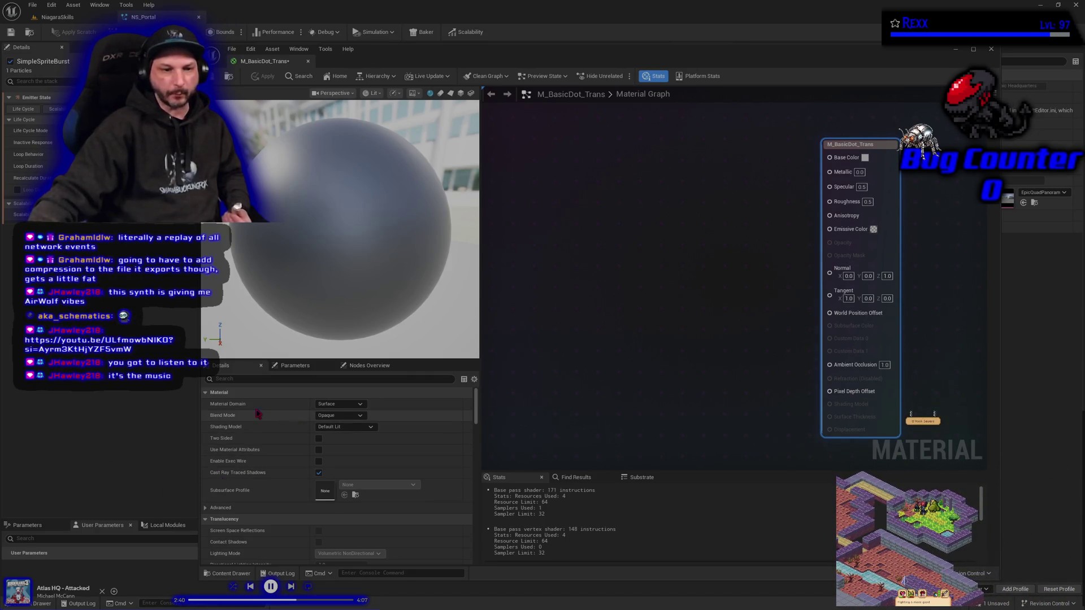
- Set Blend Mode to Translucent and Shading Model to Unlit, keeping Surface domain
{"action": "left_click", "coordinate": [339, 416]}
{"action": "left_click", "coordinate": [339, 440]}
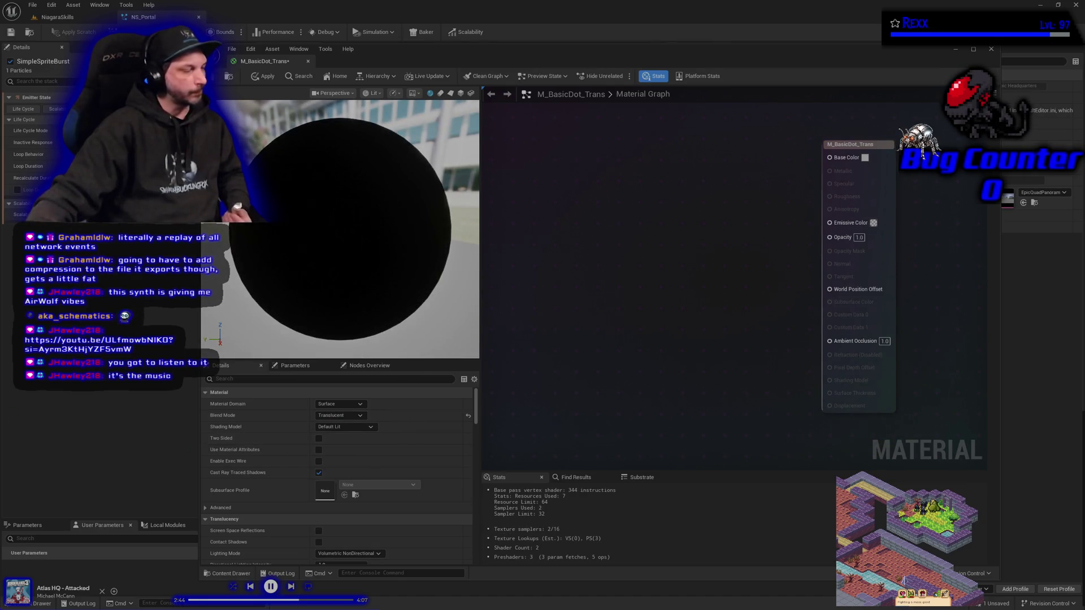
{"action": "left_click", "coordinate": [339, 404]}
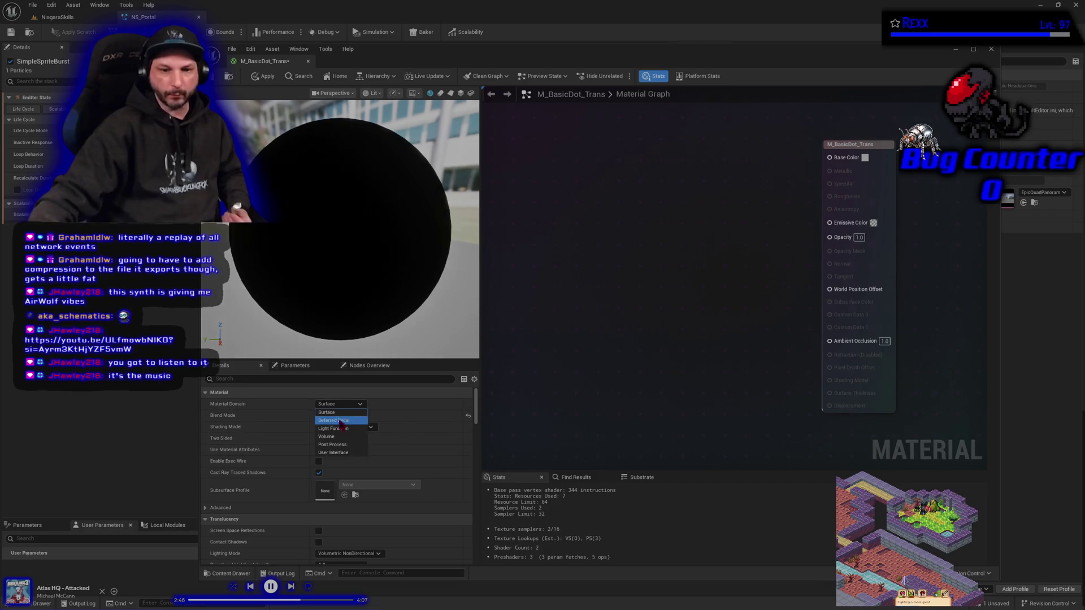
{"action": "key", "text": "Escape"}
{"action": "left_click", "coordinate": [345, 427]}
{"action": "left_click", "coordinate": [345, 440]}
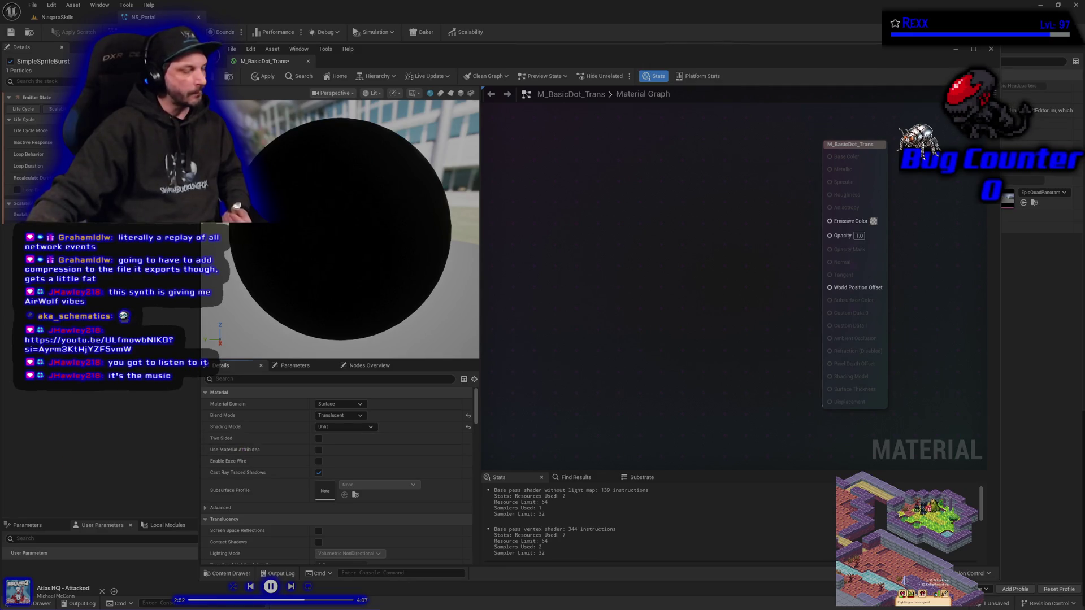
- Add a Particle Color node and preview the material on a plane
{"action": "right_click", "coordinate": [582, 257]}
{"action": "type", "text": "p"}
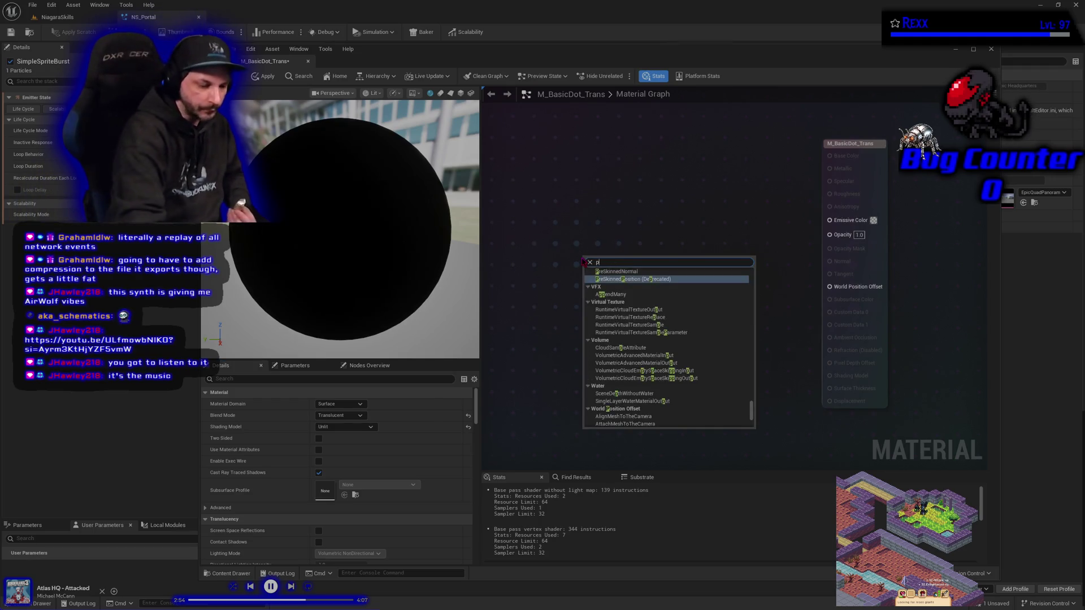
{"action": "type", "text": "art"}
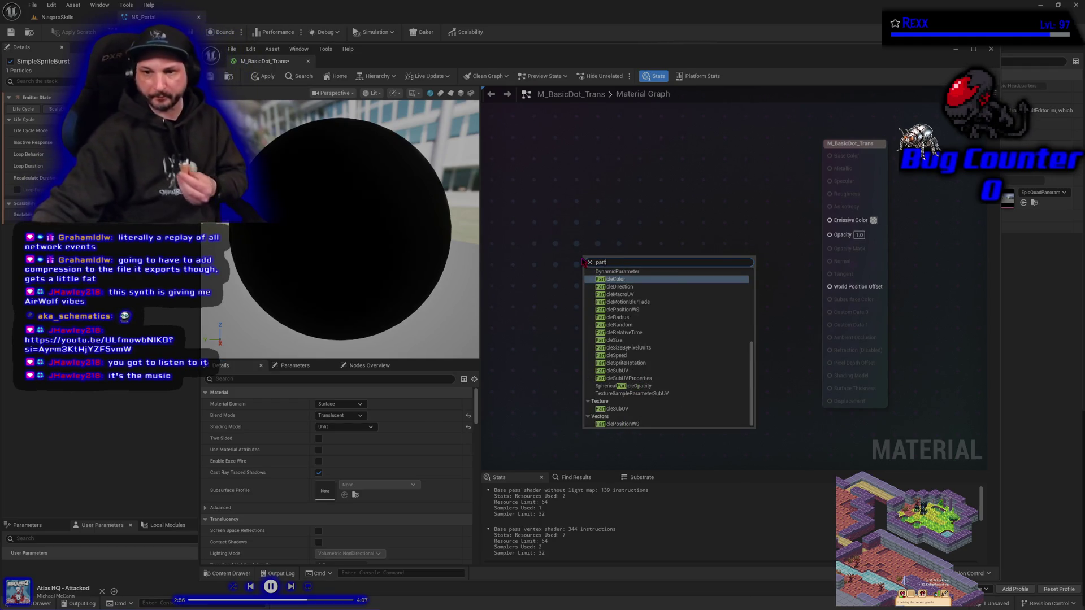
{"action": "key", "text": "Return"}
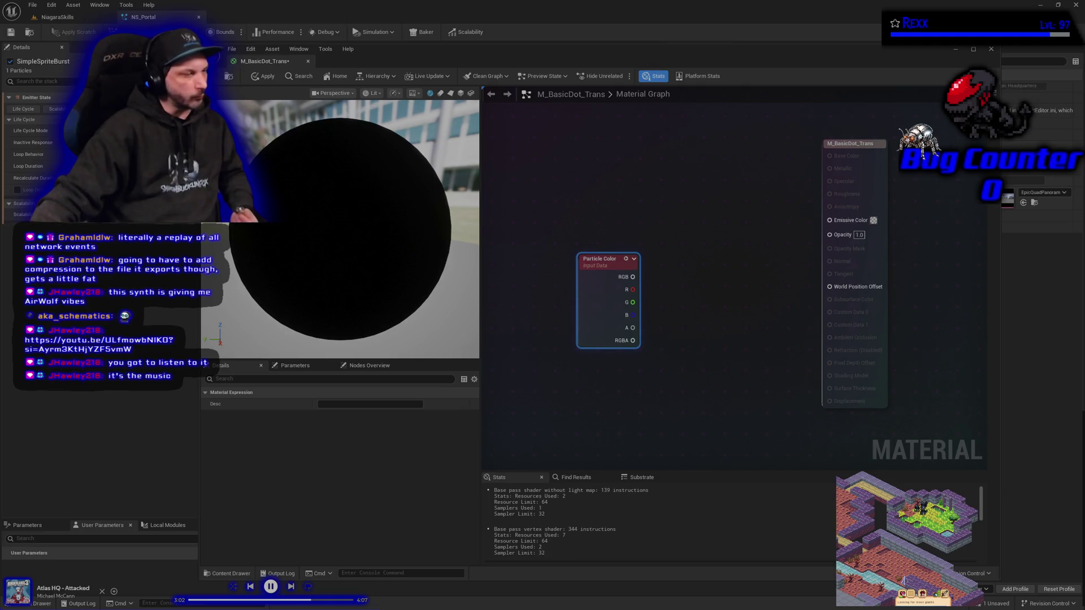
{"action": "left_click", "coordinate": [451, 93]}
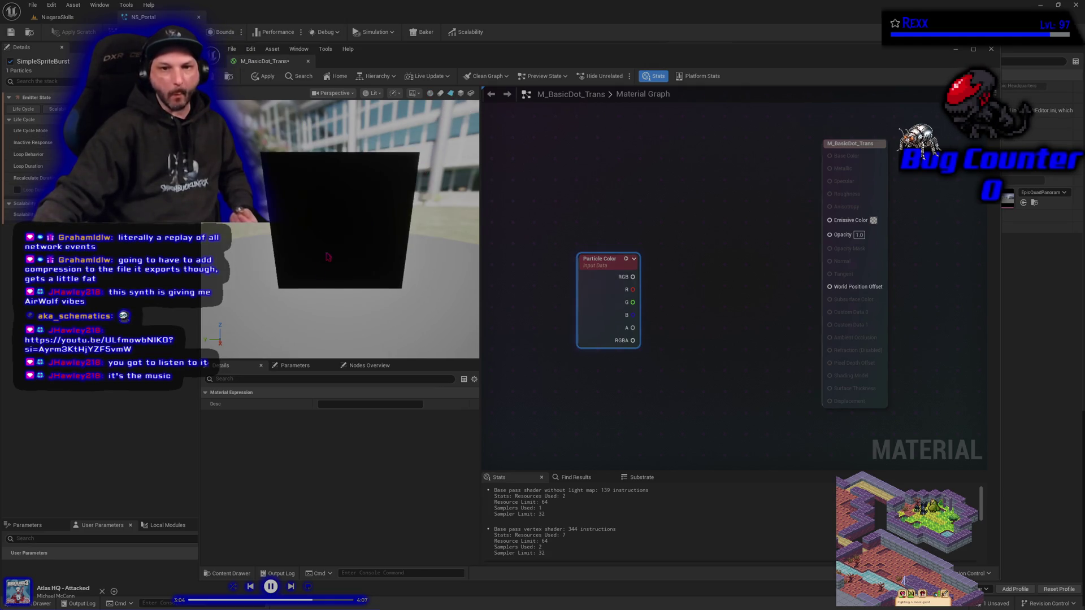
{"action": "left_click_drag", "start_coordinate": [293, 249], "coordinate": [316, 249]}
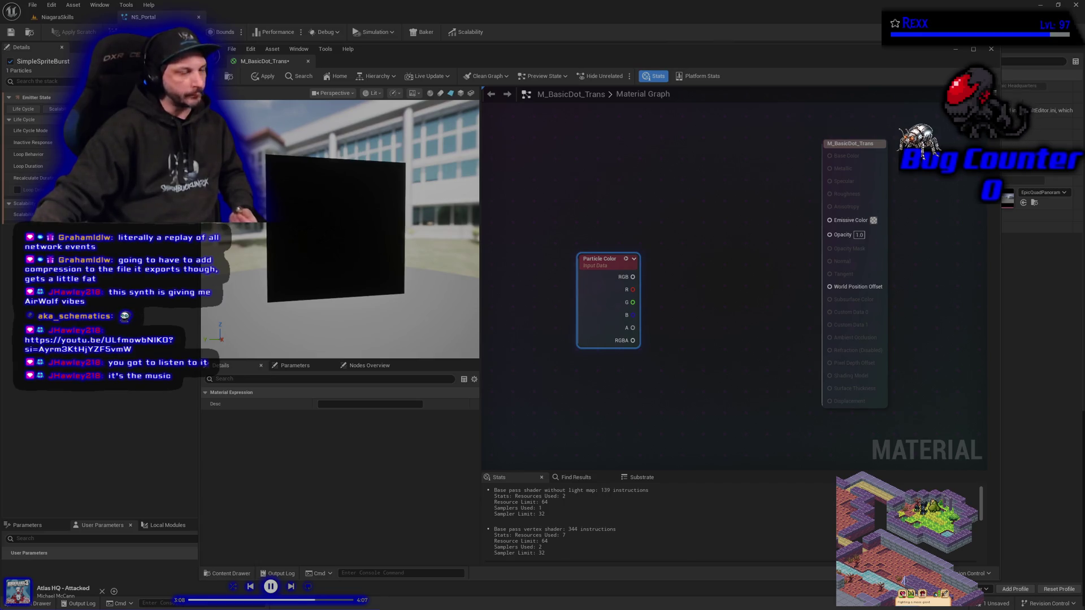
- Add a RadialGradientExponential node to the graph
{"action": "right_click", "coordinate": [580, 398]}
{"action": "type", "text": "radial"}
{"action": "key", "text": "Return"}
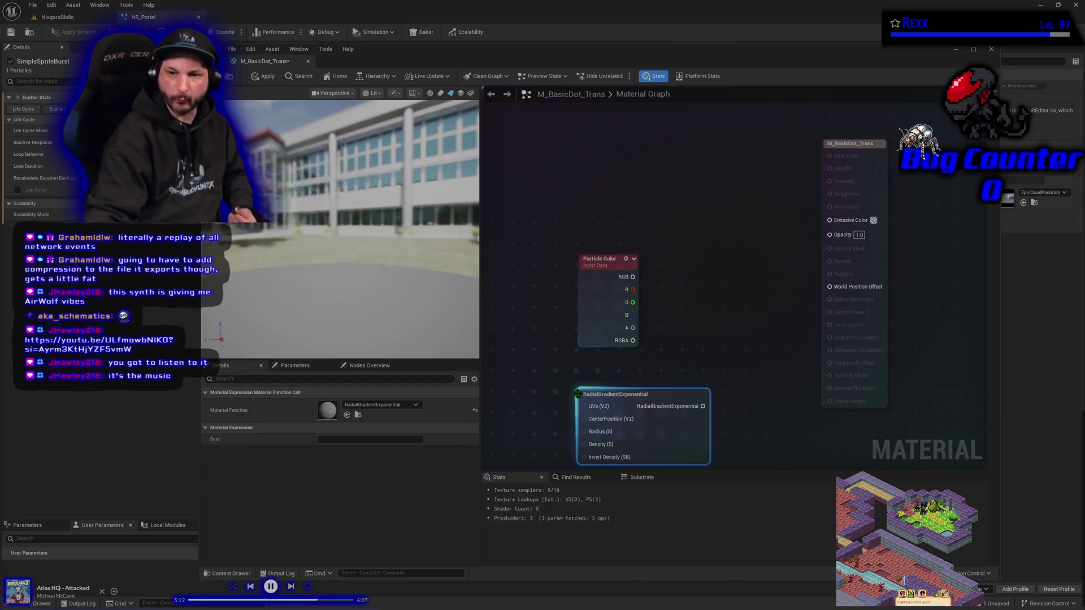
{"action": "left_click_drag", "start_coordinate": [596, 370], "coordinate": [658, 312]}
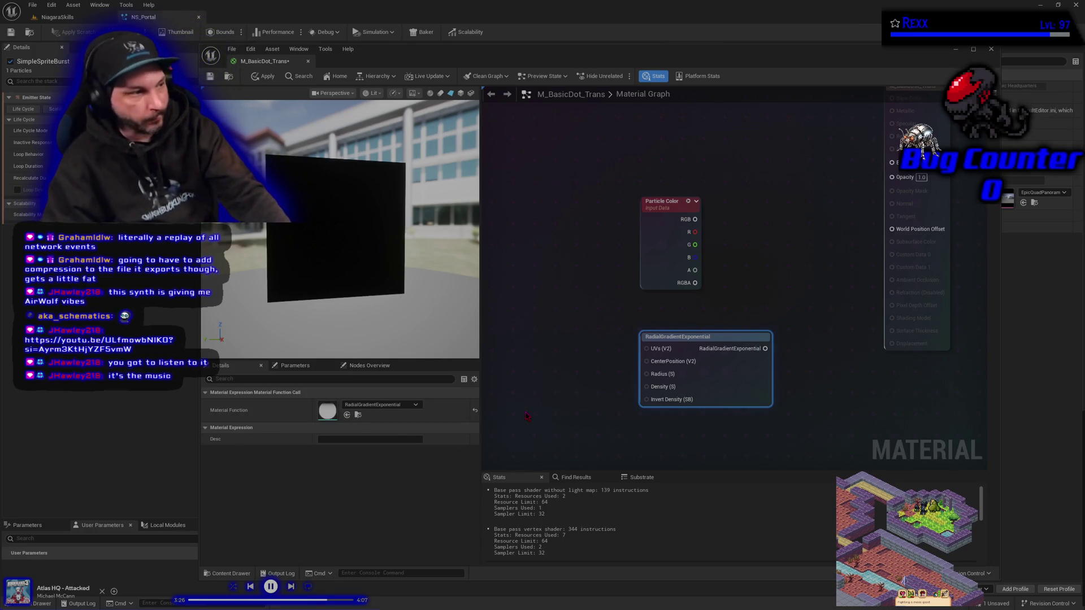
- Add two scalar parameter nodes named Radius and Density
{"action": "left_click", "coordinate": [551, 375]}
{"action": "type", "text": "ssssssss"}
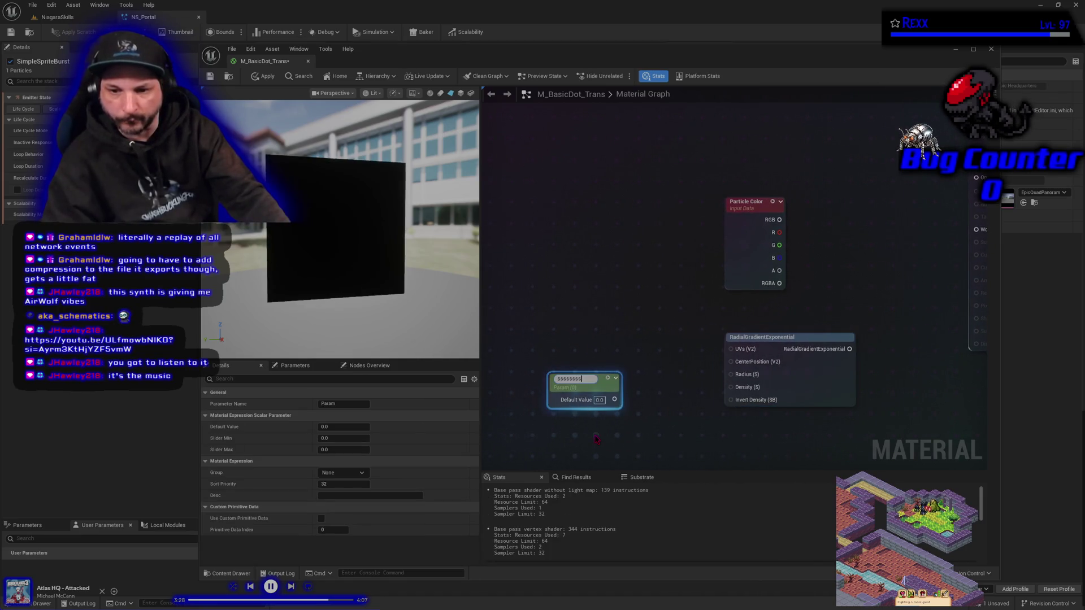
{"action": "left_click", "coordinate": [596, 441]}
{"action": "left_click", "coordinate": [594, 438]}
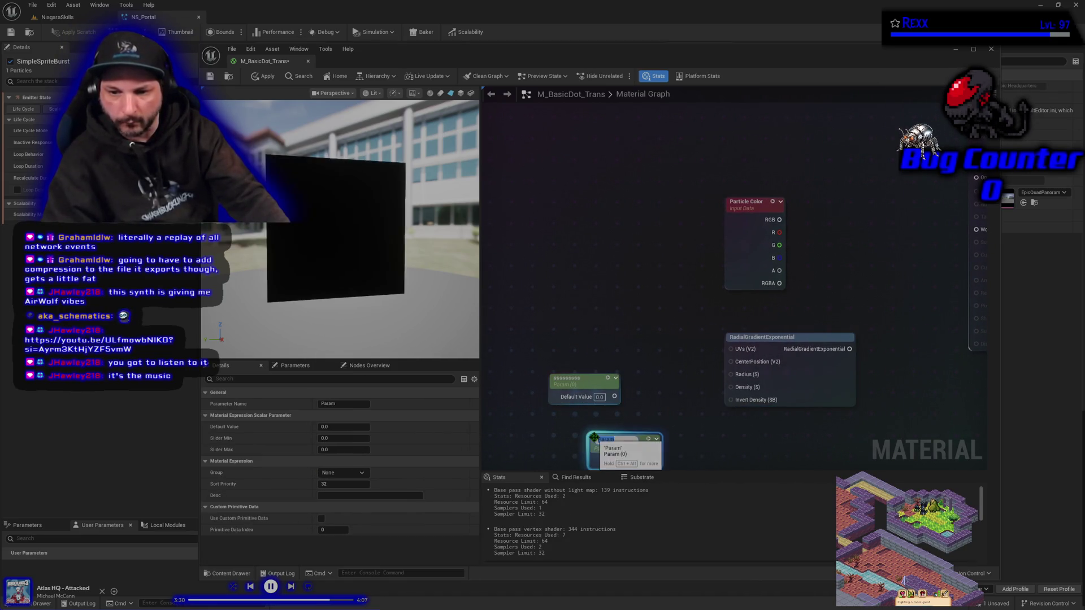
{"action": "type", "text": "Density"}
{"action": "key", "text": "Return"}
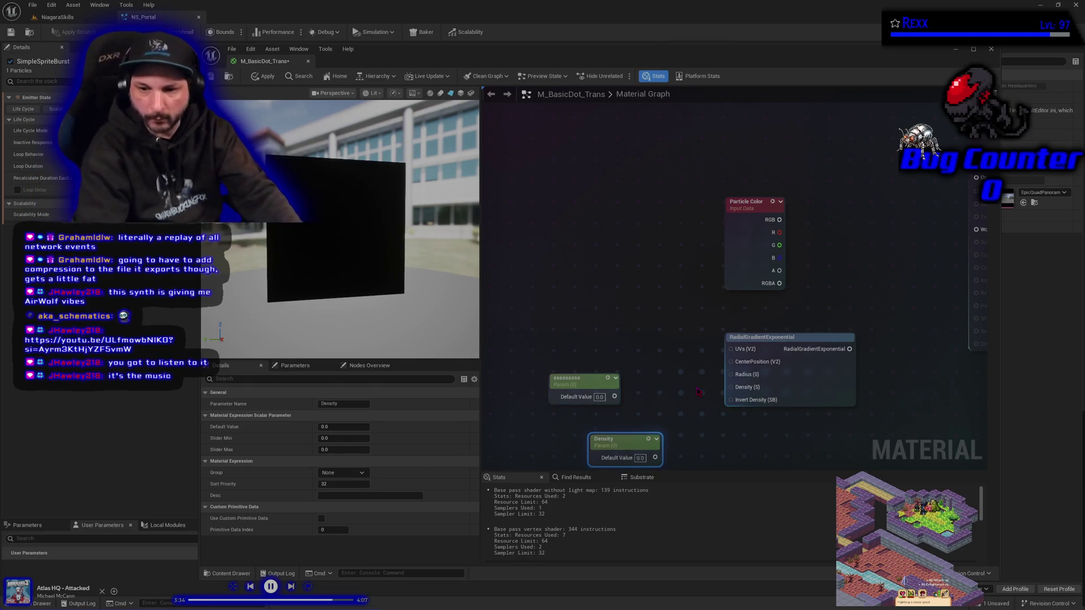
{"action": "left_click", "coordinate": [577, 387]}
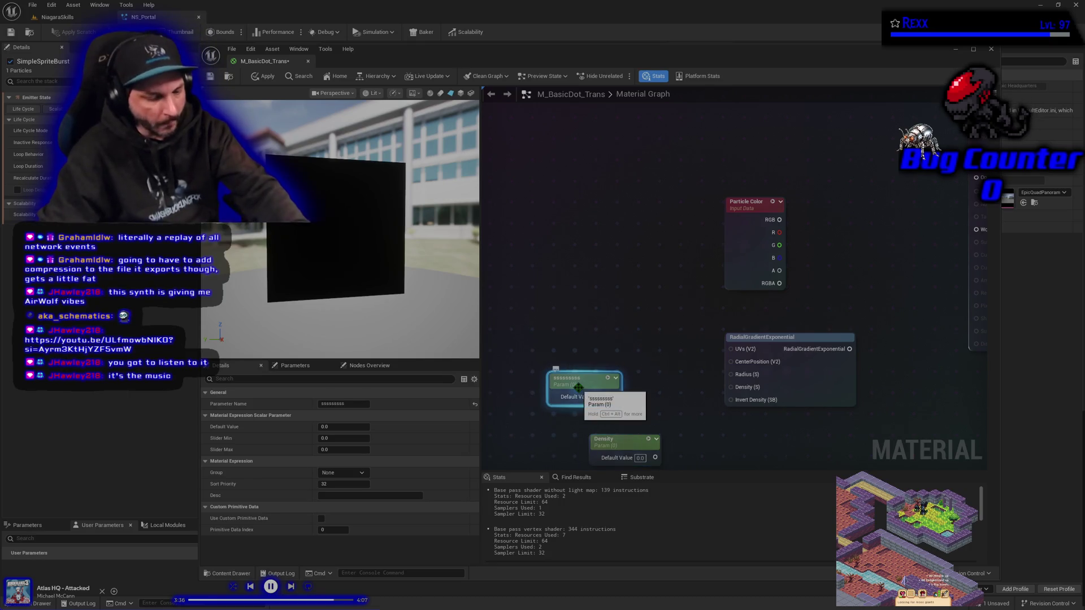
{"action": "left_click", "coordinate": [578, 388]}
{"action": "type", "text": "R"}
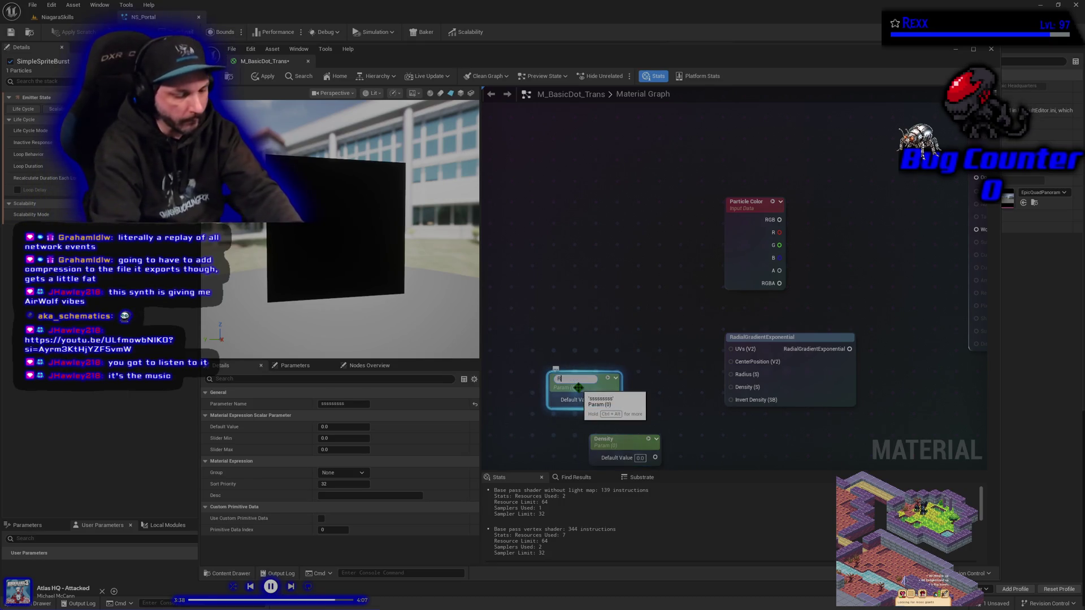
{"action": "type", "text": "adius"}
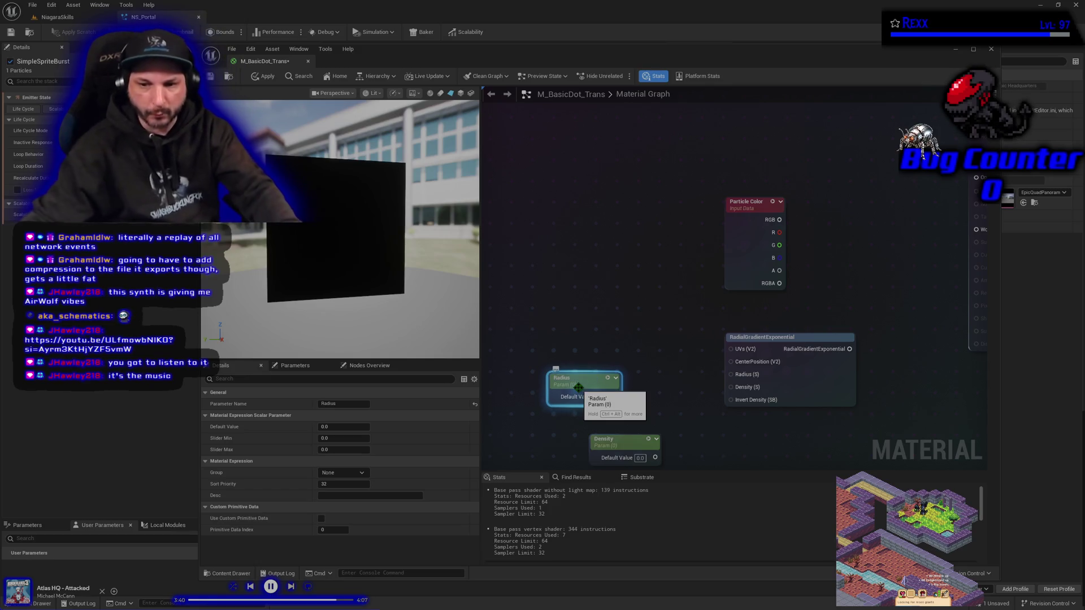
{"action": "key", "text": "Return"}
- Wire Radius and Density into the gradient inputs with defaults 0.4 and 2
{"action": "mouse_move", "coordinate": [614, 396]}
{"action": "left_mouse_down"}
{"action": "mouse_move", "coordinate": [625, 412]}
{"action": "mouse_move", "coordinate": [621, 395]}
{"action": "mouse_move", "coordinate": [732, 374]}
{"action": "left_mouse_up"}
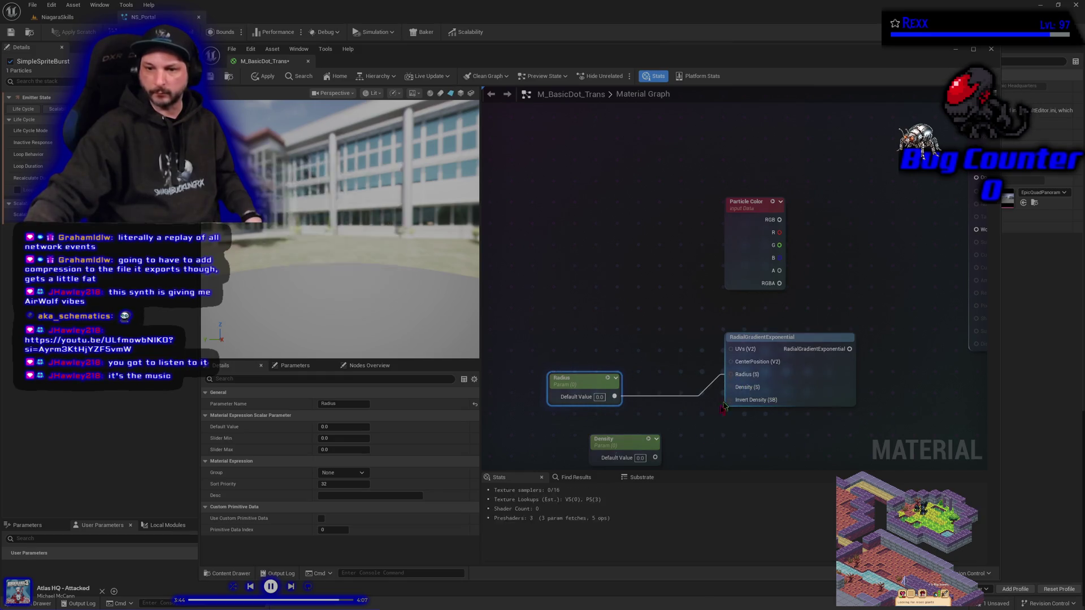
{"action": "left_click_drag", "start_coordinate": [656, 458], "coordinate": [730, 387]}
{"action": "left_click_drag", "start_coordinate": [625, 442], "coordinate": [591, 421]}
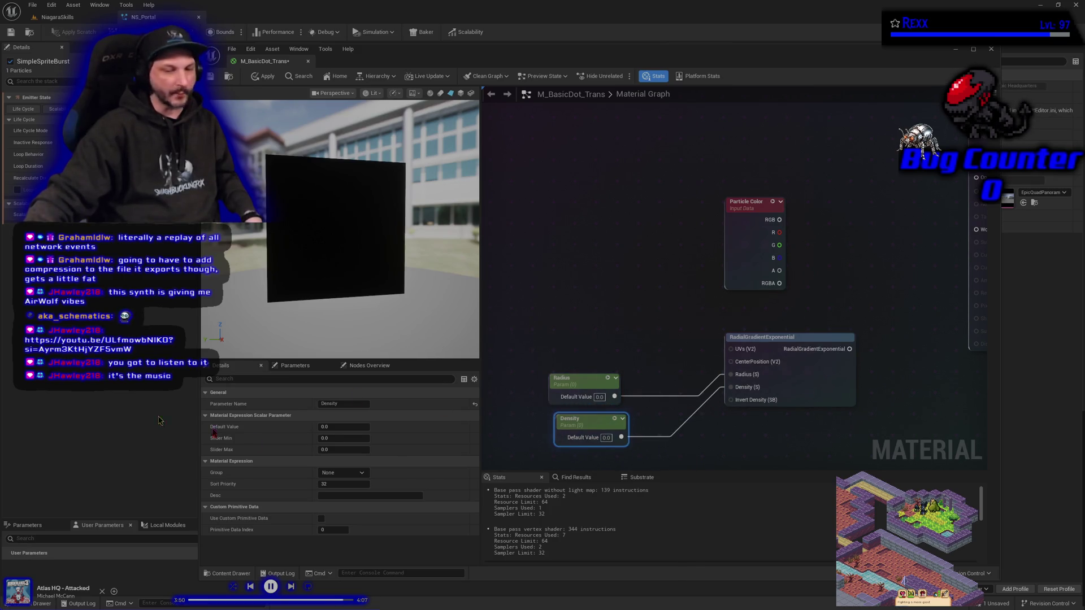
{"action": "type", "text": "0.4"}
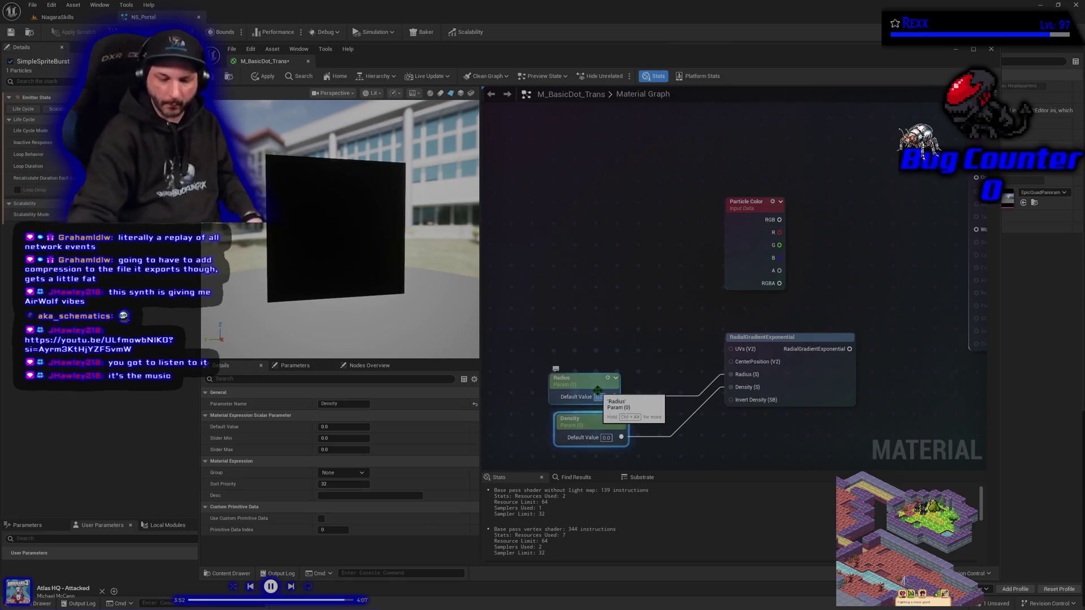
{"action": "key", "text": "Tab"}
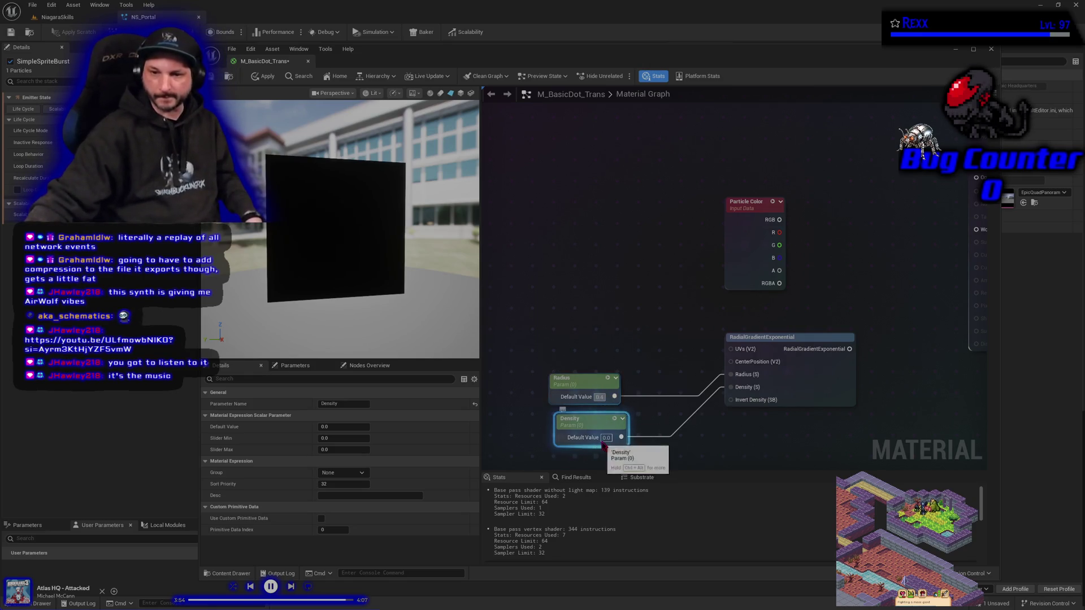
{"action": "type", "text": "2"}
{"action": "key", "text": "Return"}
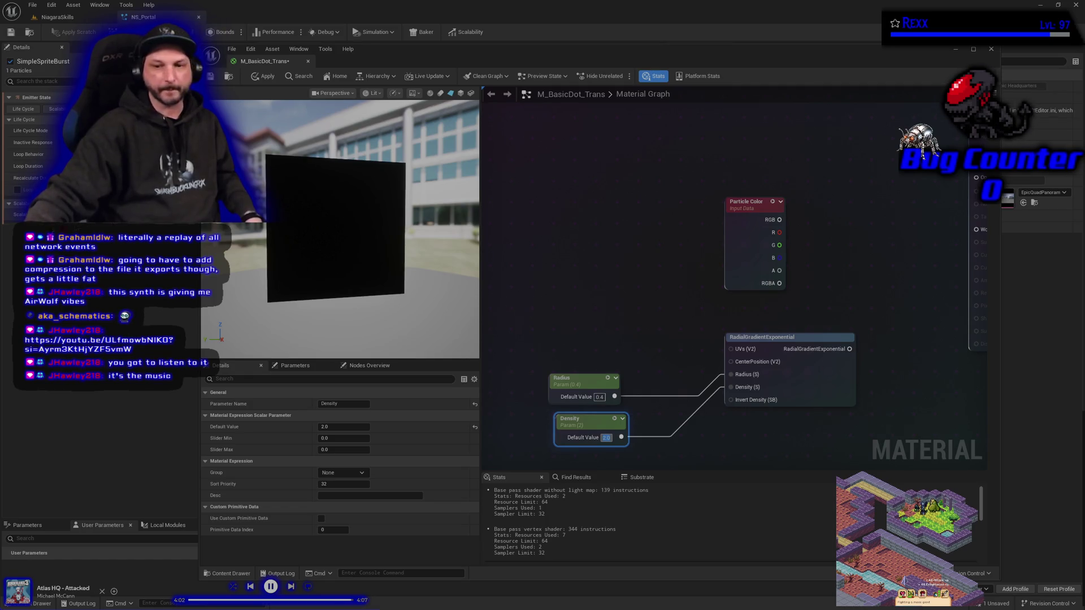
- Reposition the Particle Color node and add a Multiply node
{"action": "left_click", "coordinate": [667, 237]}
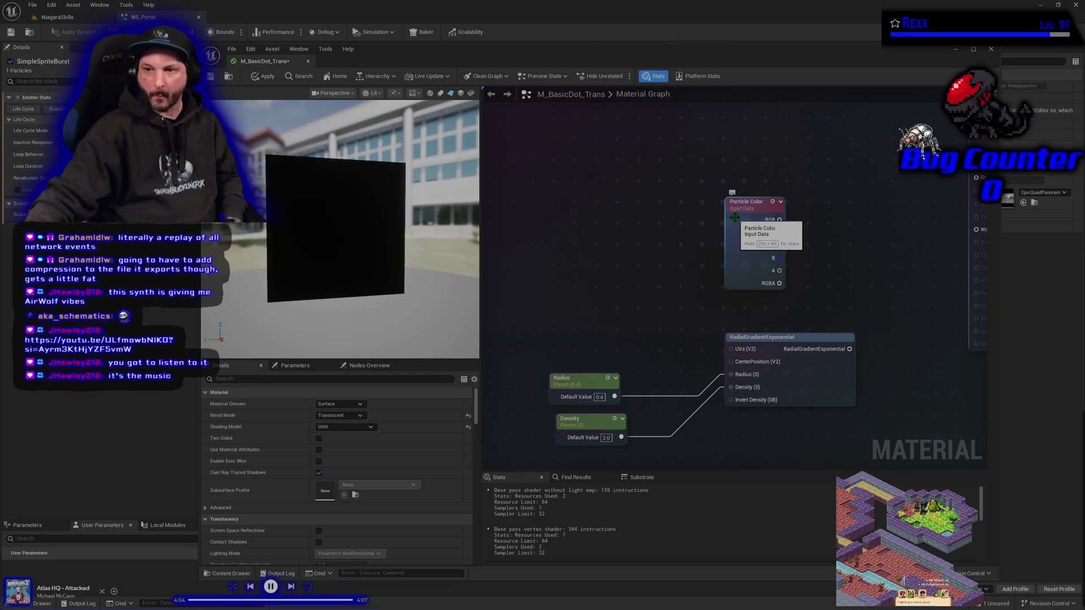
{"action": "left_click_drag", "start_coordinate": [735, 218], "coordinate": [774, 204]}
{"action": "left_click", "coordinate": [896, 260]}
{"action": "left_click", "coordinate": [888, 247]}
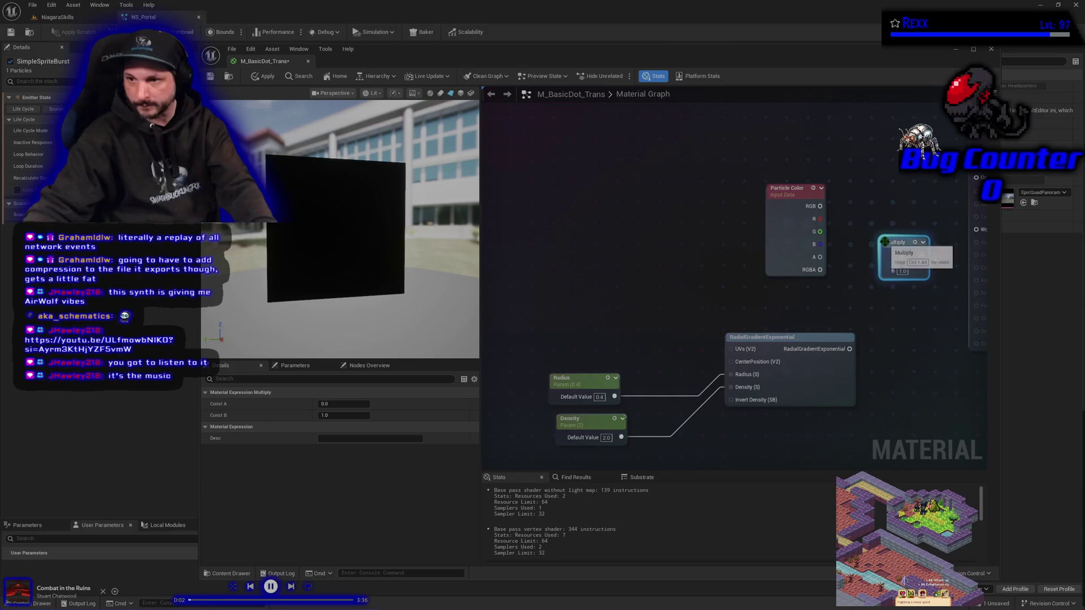
- Feed Particle Color RGB and the radial gradient into Multiply's A and B inputs
{"action": "left_click_drag", "start_coordinate": [820, 206], "coordinate": [887, 255]}
{"action": "mouse_move", "coordinate": [849, 349]}
{"action": "left_mouse_down"}
{"action": "mouse_move", "coordinate": [867, 286]}
{"action": "mouse_move", "coordinate": [892, 274]}
{"action": "left_mouse_up"}
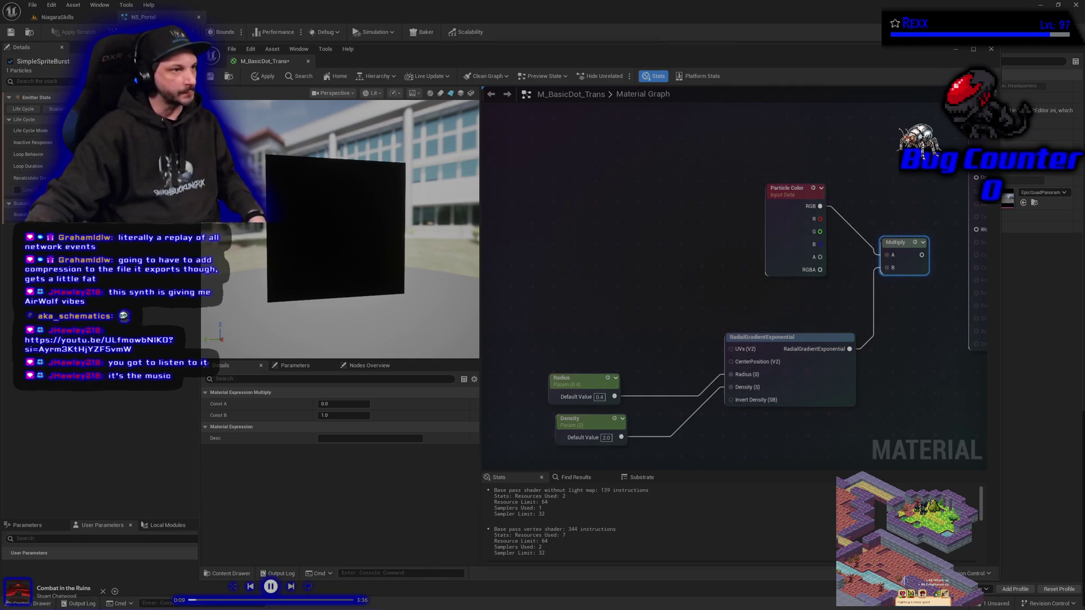
{"action": "mouse_move", "coordinate": [925, 264]}
{"action": "left_mouse_down"}
{"action": "mouse_move", "coordinate": [728, 268]}
{"action": "mouse_move", "coordinate": [790, 270]}
{"action": "mouse_move", "coordinate": [842, 169]}
{"action": "left_mouse_up"}
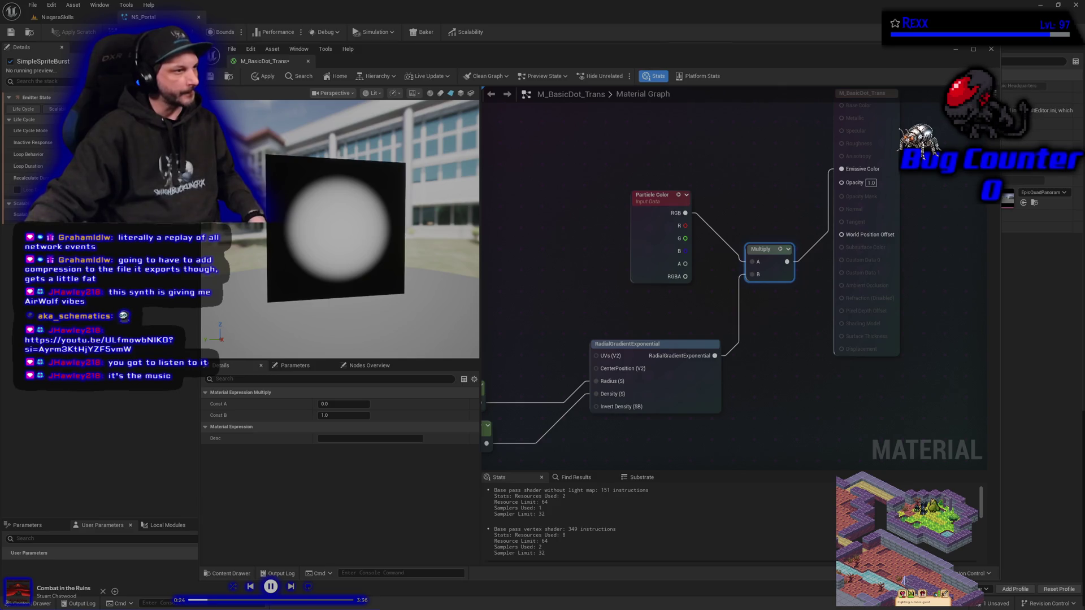
- Add a second Multiply combining Particle Color alpha with the radial gradient
{"action": "left_click", "coordinate": [781, 321]}
{"action": "left_click", "coordinate": [780, 321]}
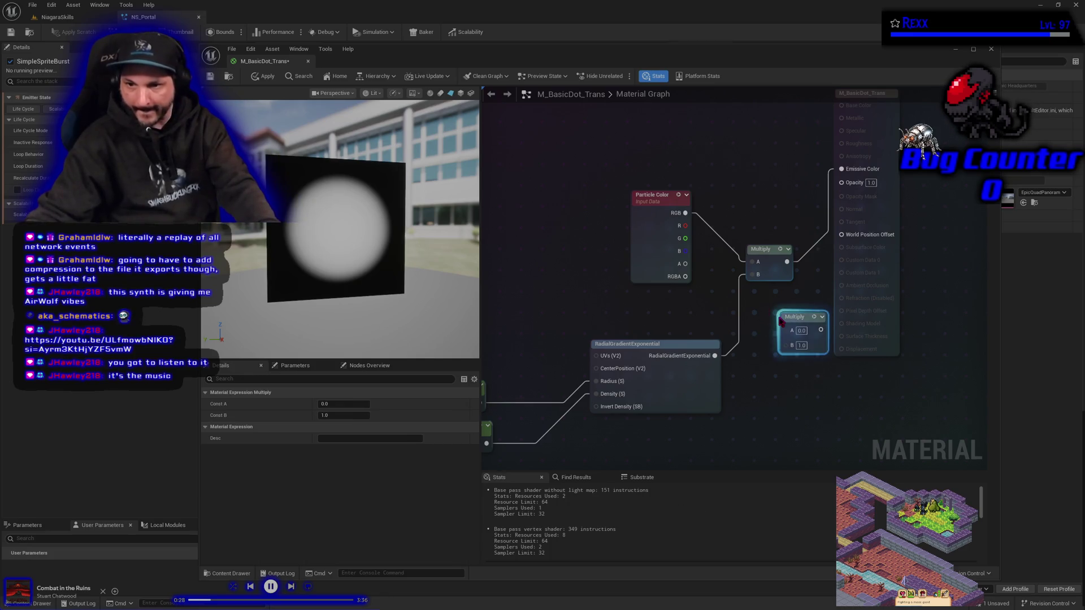
{"action": "mouse_move", "coordinate": [685, 263]}
{"action": "left_mouse_down"}
{"action": "mouse_move", "coordinate": [754, 294]}
{"action": "mouse_move", "coordinate": [798, 333]}
{"action": "mouse_move", "coordinate": [779, 310]}
{"action": "left_mouse_up"}
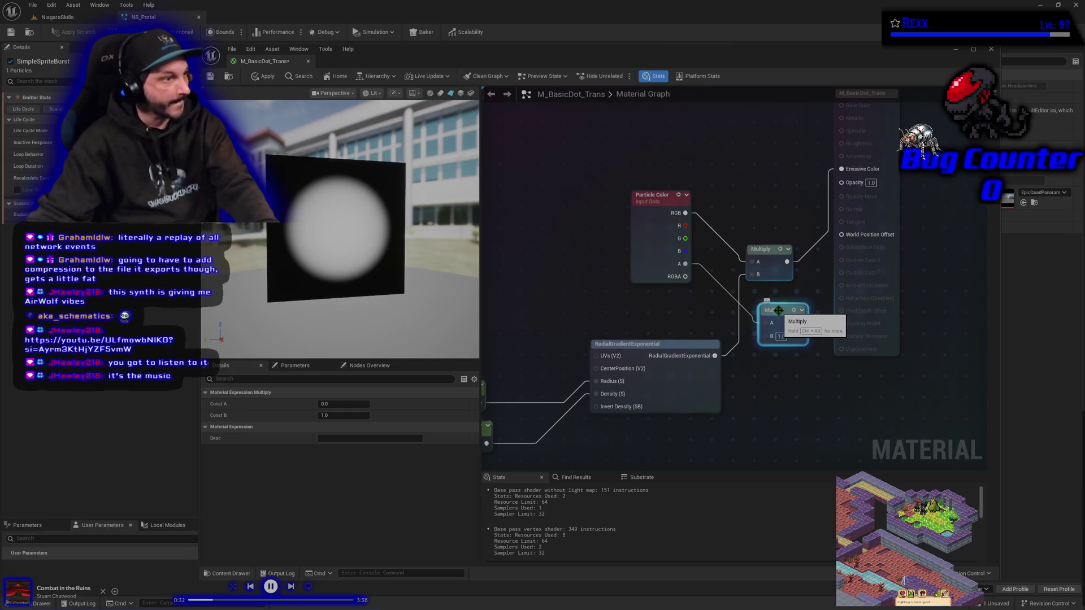
{"action": "mouse_move", "coordinate": [715, 355]}
{"action": "left_mouse_down"}
{"action": "mouse_move", "coordinate": [771, 339]}
{"action": "mouse_move", "coordinate": [814, 294]}
{"action": "mouse_move", "coordinate": [841, 182]}
{"action": "left_mouse_up"}
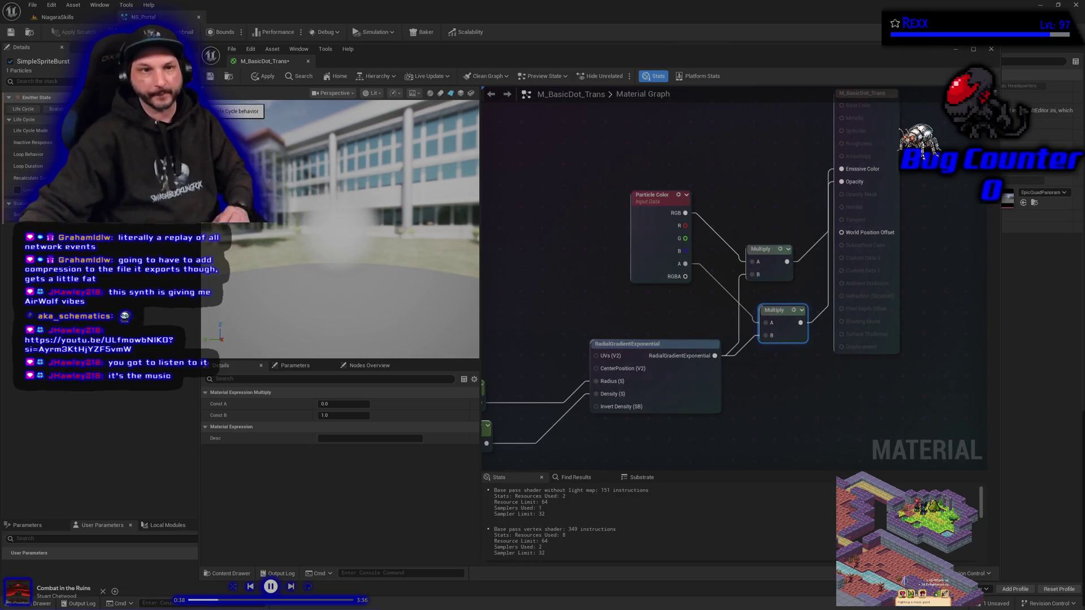
- Compile the material, dock its editor into the main window, and apply the changes
{"action": "left_click", "coordinate": [10, 32]}
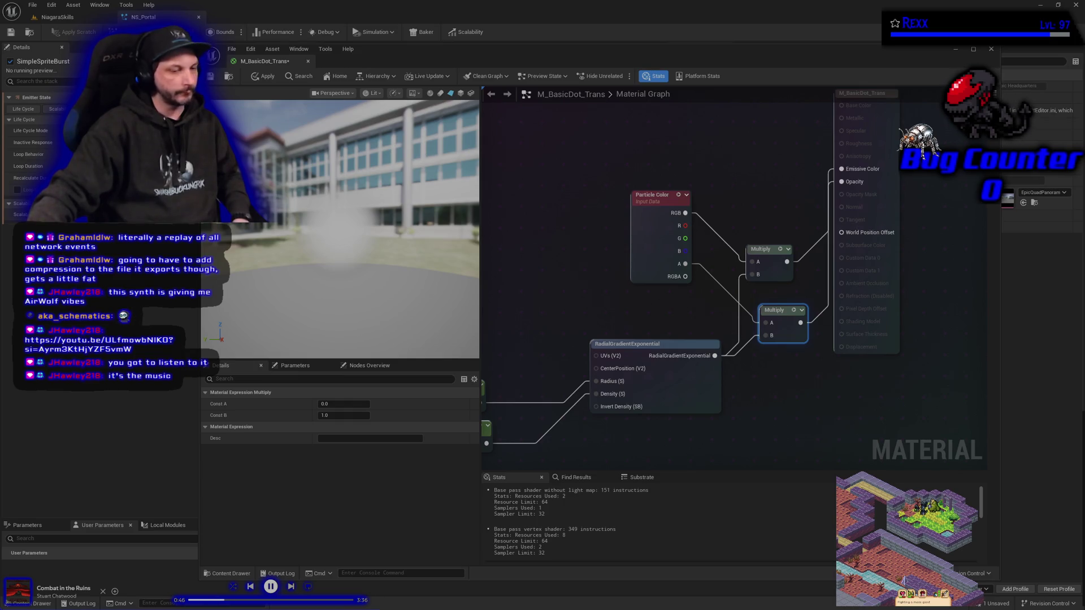
{"action": "key", "text": "ctrl+space"}
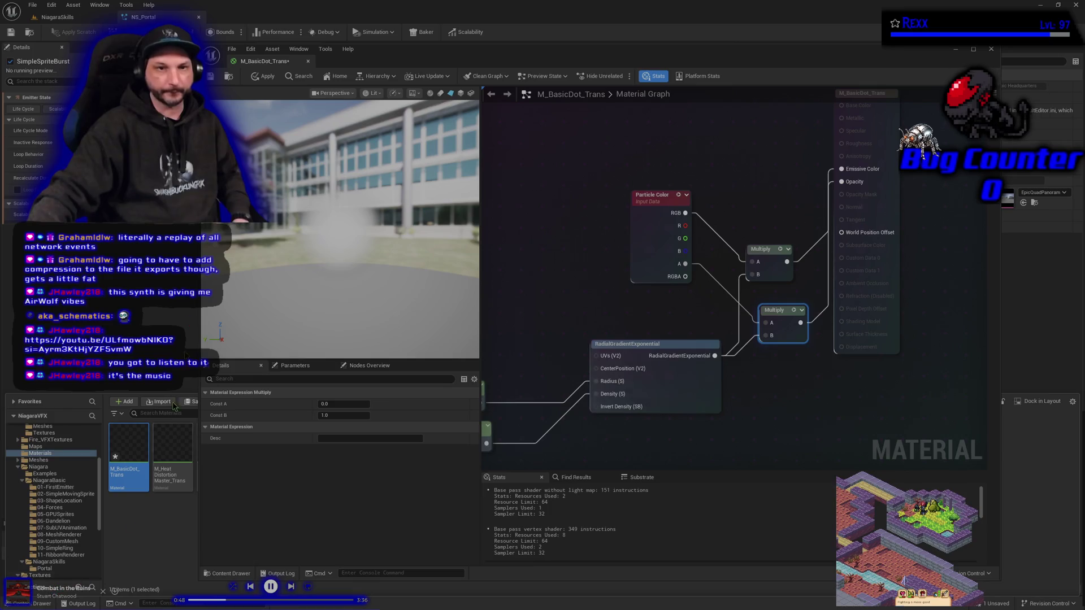
{"action": "left_click_drag", "start_coordinate": [265, 61], "coordinate": [266, 20]}
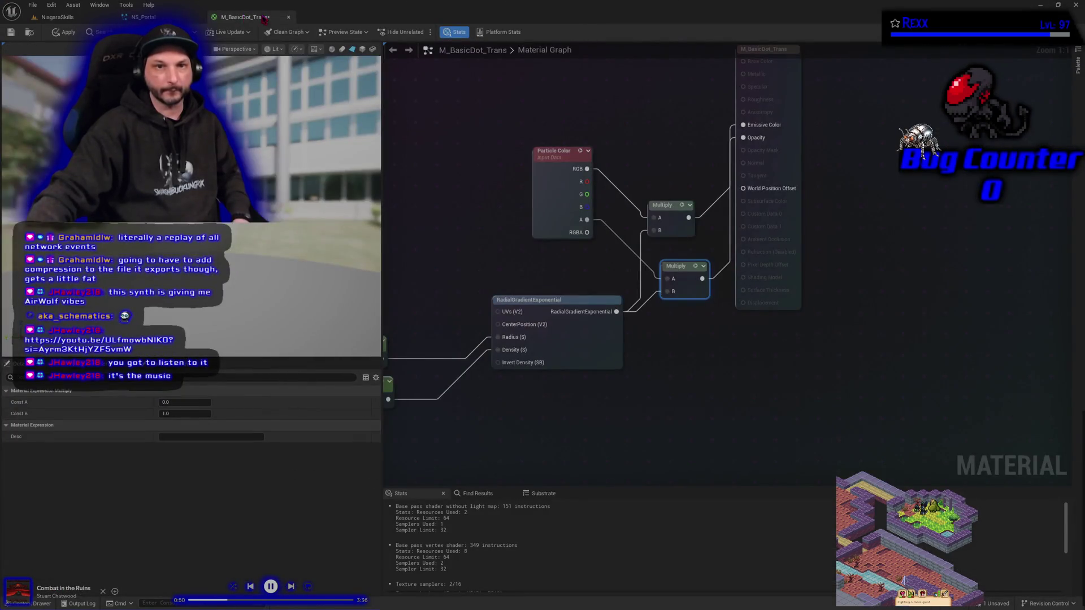
{"action": "left_click", "coordinate": [11, 33]}
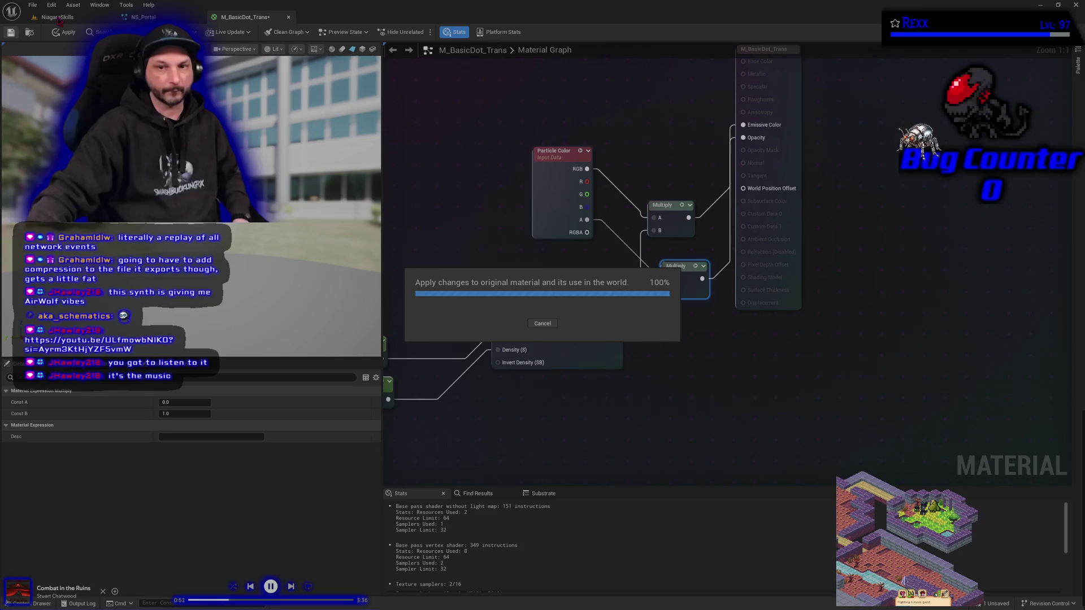
- Return to the level and create a material instance of M_BasicDot_Trans named MI_Portal
{"action": "left_click", "coordinate": [59, 17]}
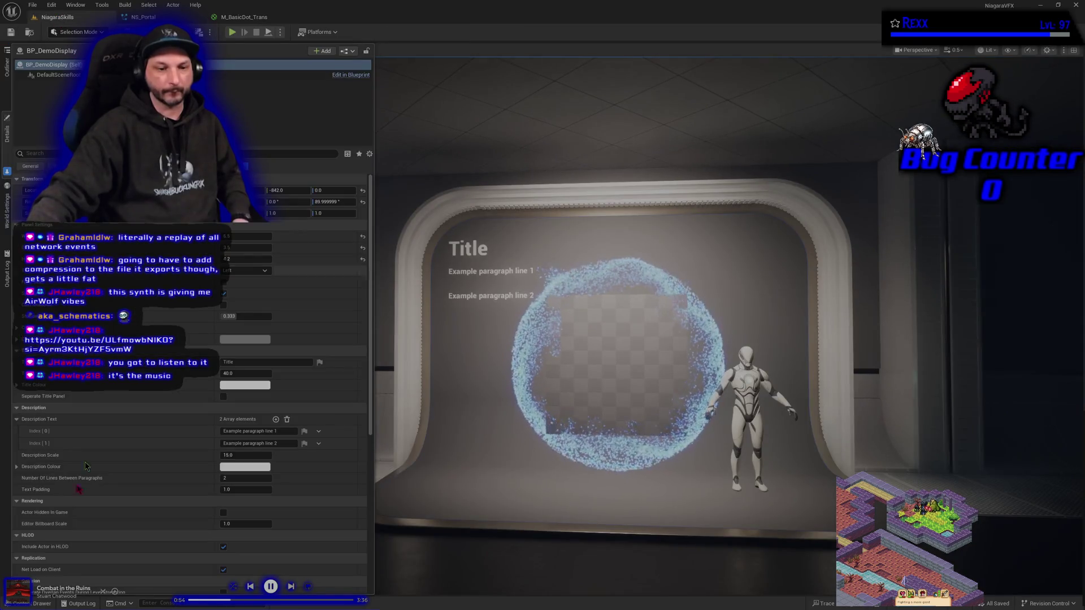
{"action": "key", "text": "ctrl+space"}
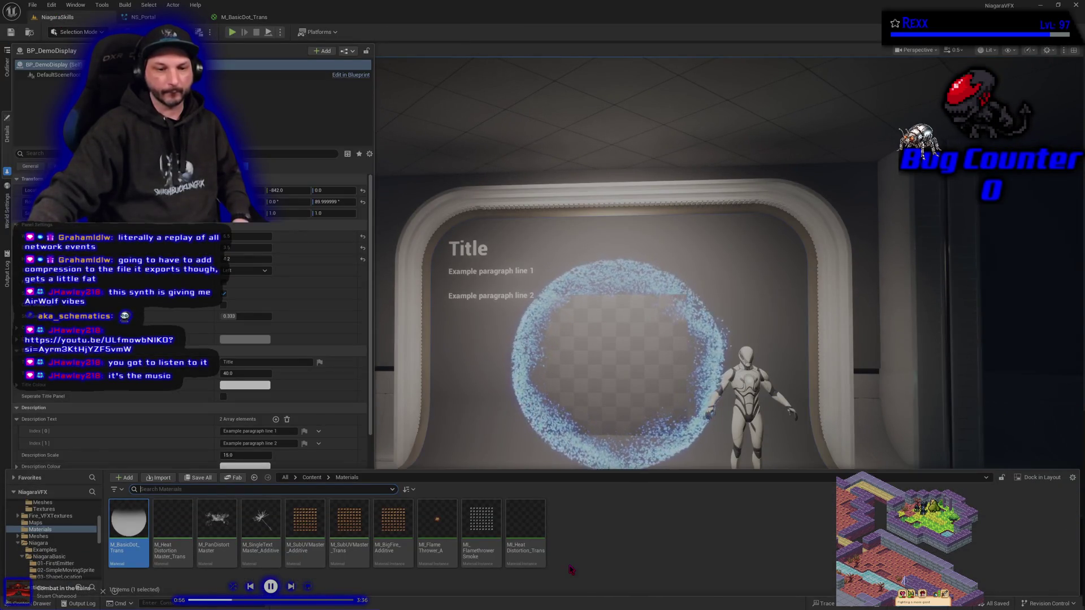
{"action": "right_click", "coordinate": [120, 533]}
{"action": "left_click", "coordinate": [170, 300]}
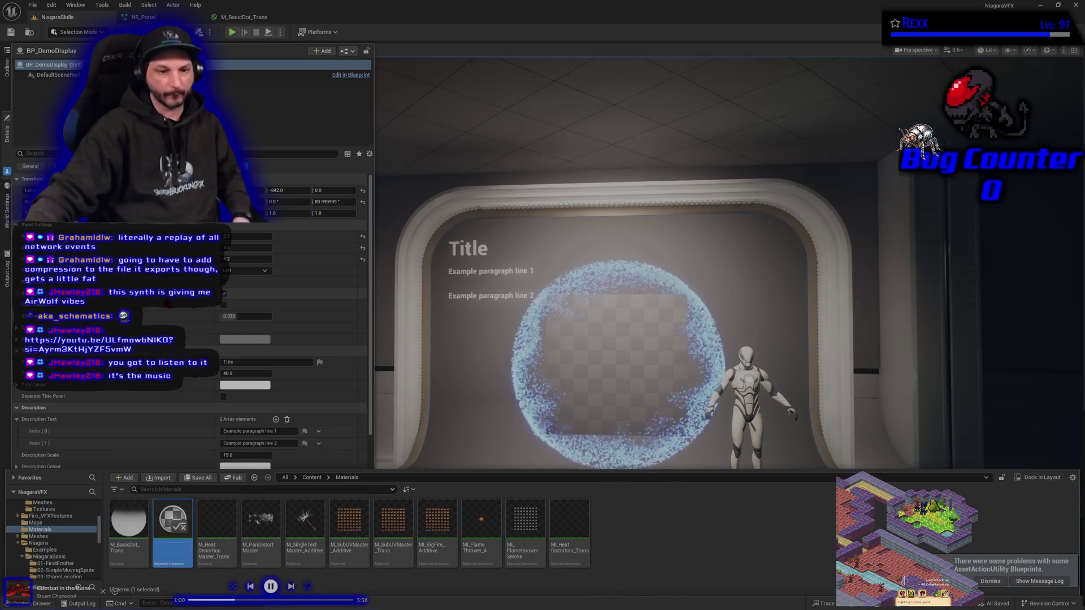
{"action": "type", "text": "MI"}
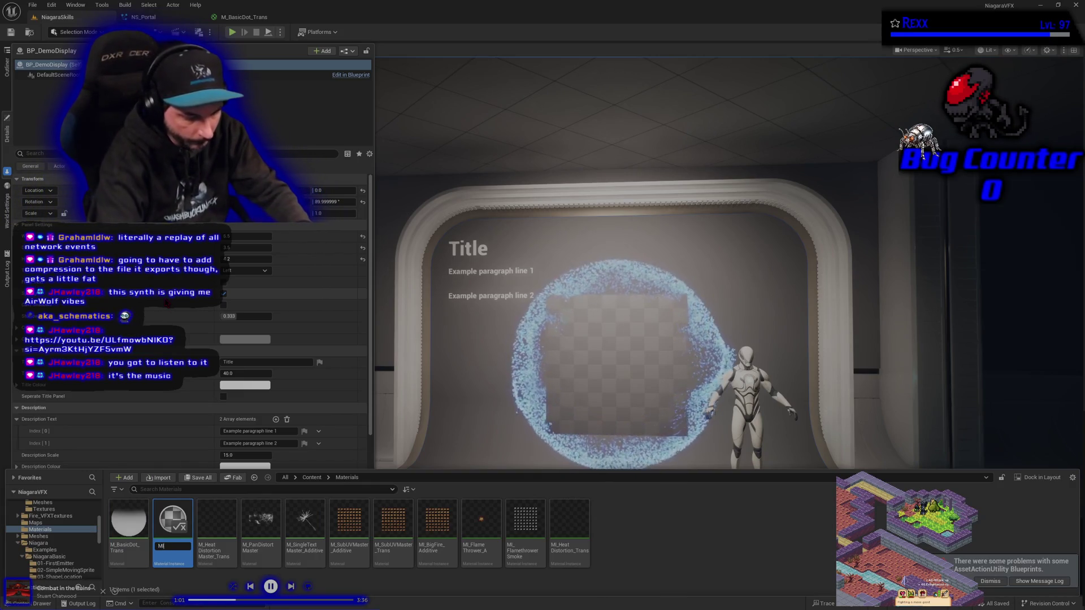
{"action": "type", "text": "Portal"}
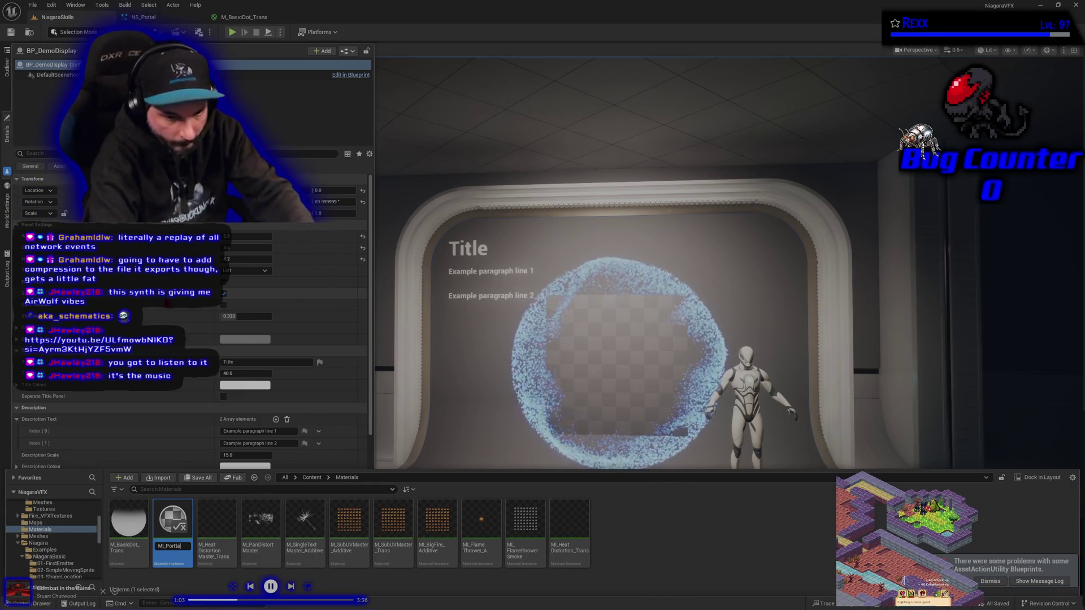
{"action": "type", "text": "ta"}
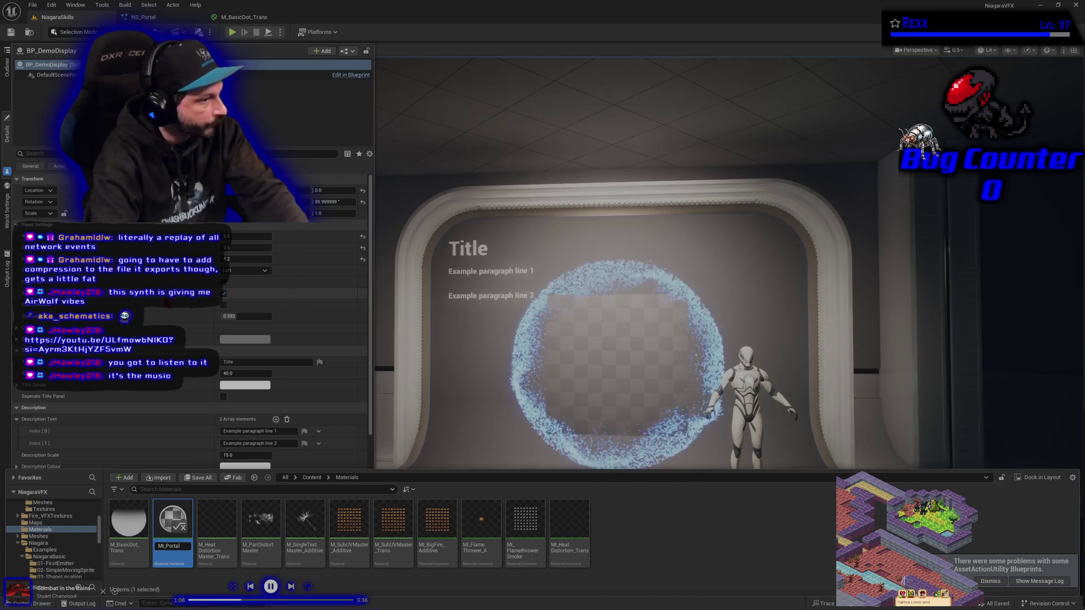
{"action": "key", "text": "Return"}
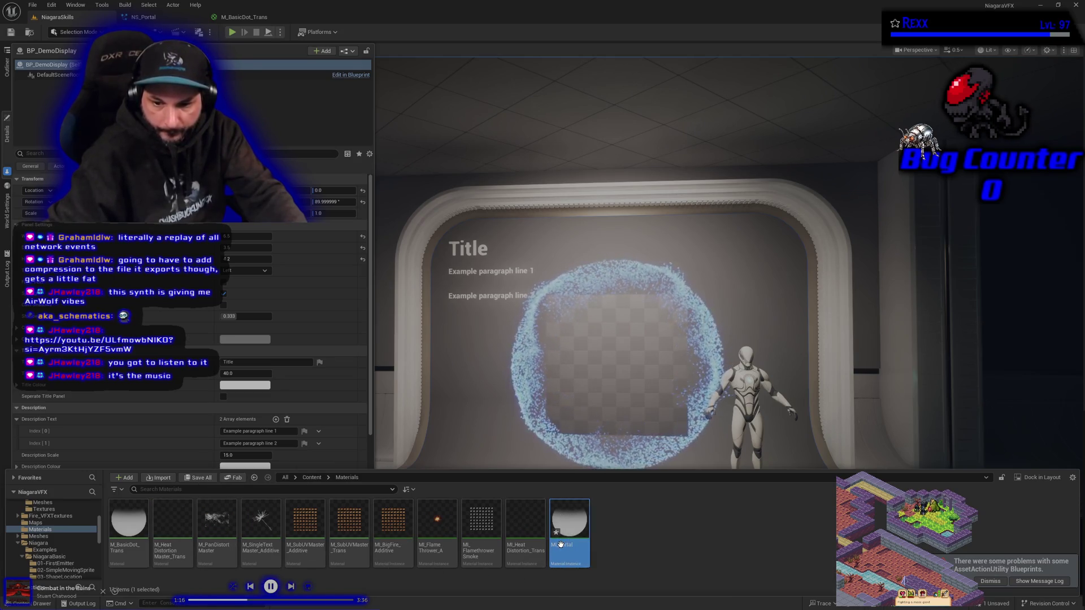
- Rename the material instance to MI_PortalCenterBlackHole
{"action": "key", "text": "F2"}
{"action": "key", "text": "End"}
{"action": "type", "text": "Center"}
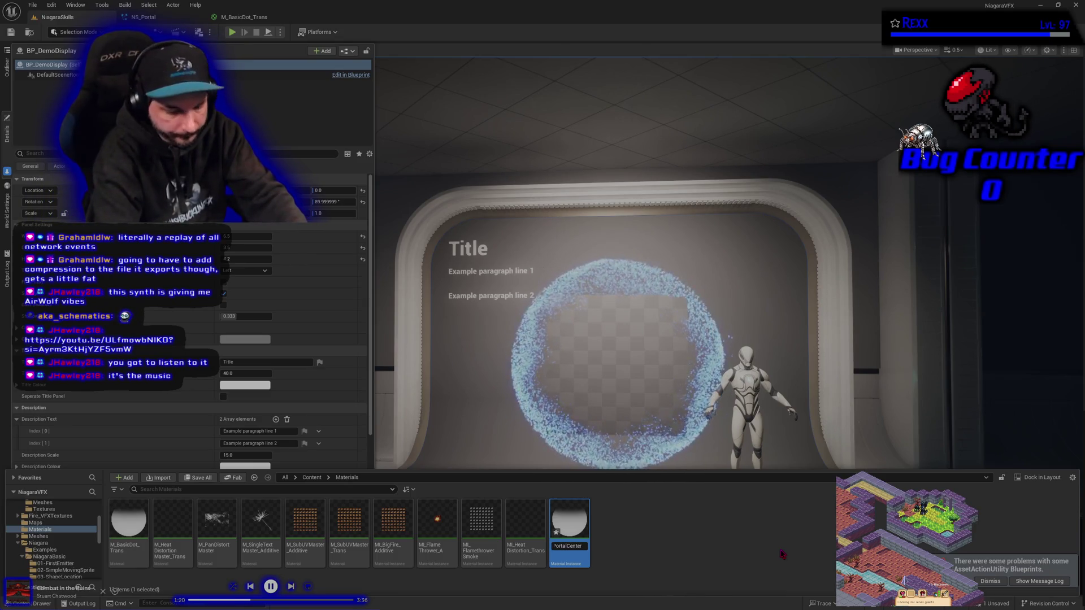
{"action": "type", "text": "BlackHole"}
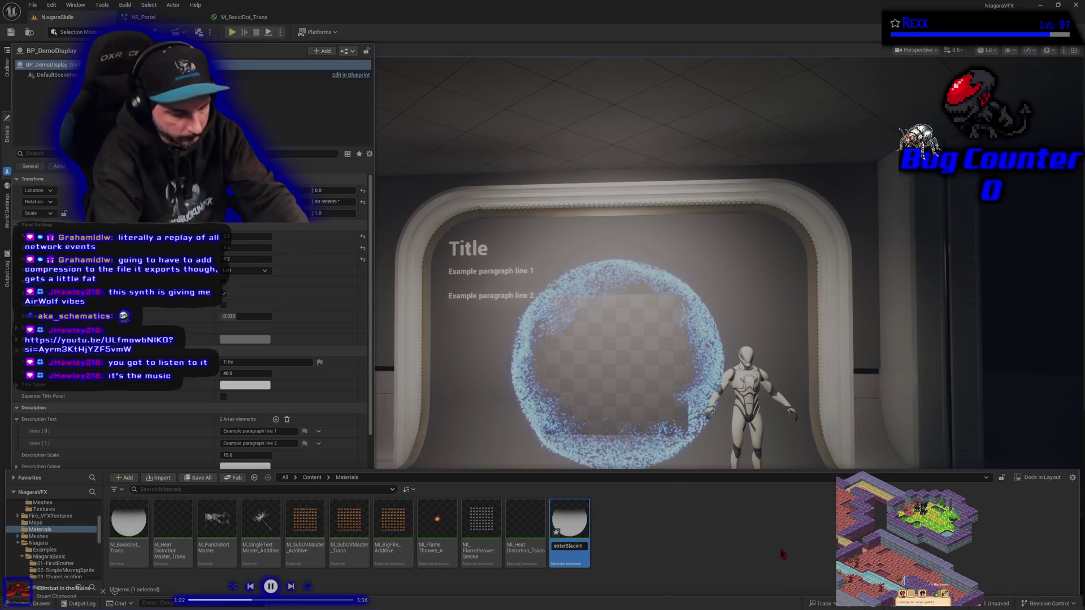
{"action": "key", "text": "Return"}
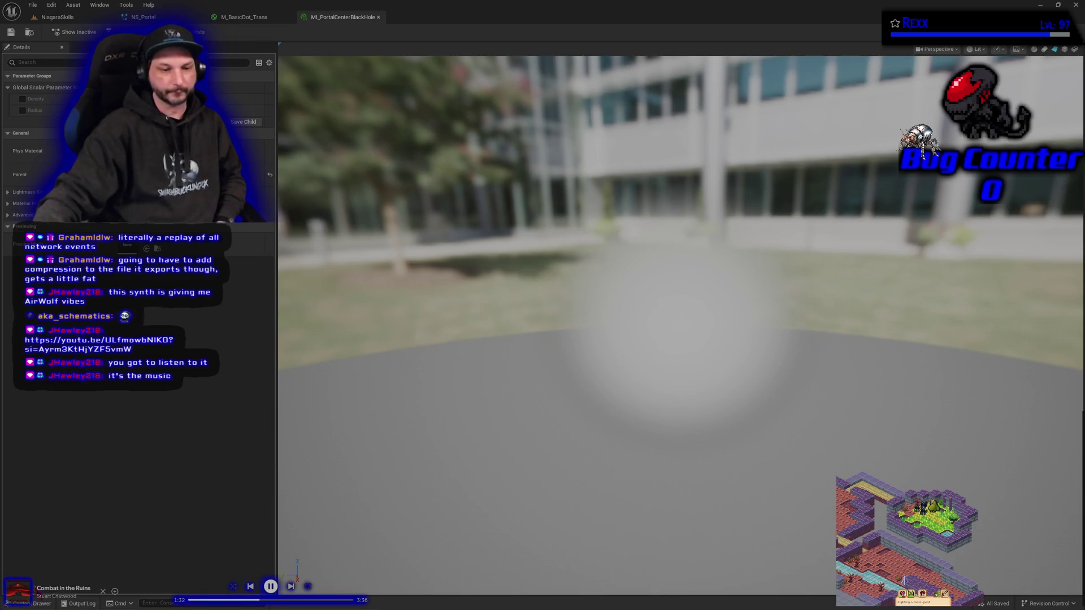
- Close the instance editor, move MI_PortalCenterBlackHole into the Portal folder, and return to NS_Portal
{"action": "middle_click", "coordinate": [356, 13]}
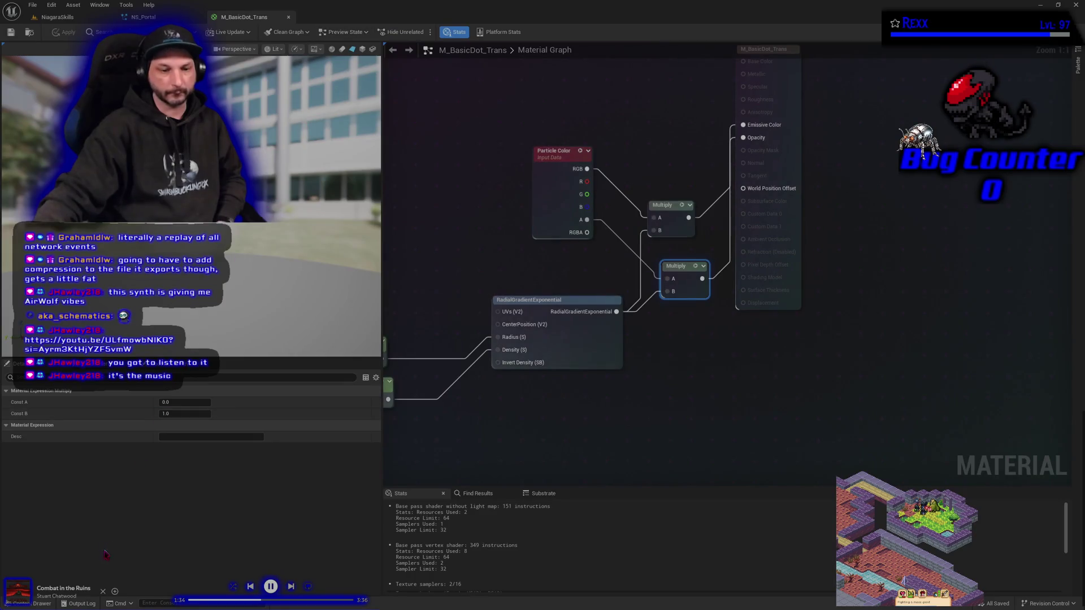
{"action": "key", "text": "ctrl+space"}
{"action": "mouse_move", "coordinate": [569, 446]}
{"action": "left_mouse_down"}
{"action": "mouse_move", "coordinate": [559, 469]}
{"action": "mouse_move", "coordinate": [417, 543]}
{"action": "mouse_move", "coordinate": [260, 540]}
{"action": "mouse_move", "coordinate": [84, 559]}
{"action": "mouse_move", "coordinate": [70, 572]}
{"action": "left_mouse_up"}
{"action": "left_click", "coordinate": [90, 542]}
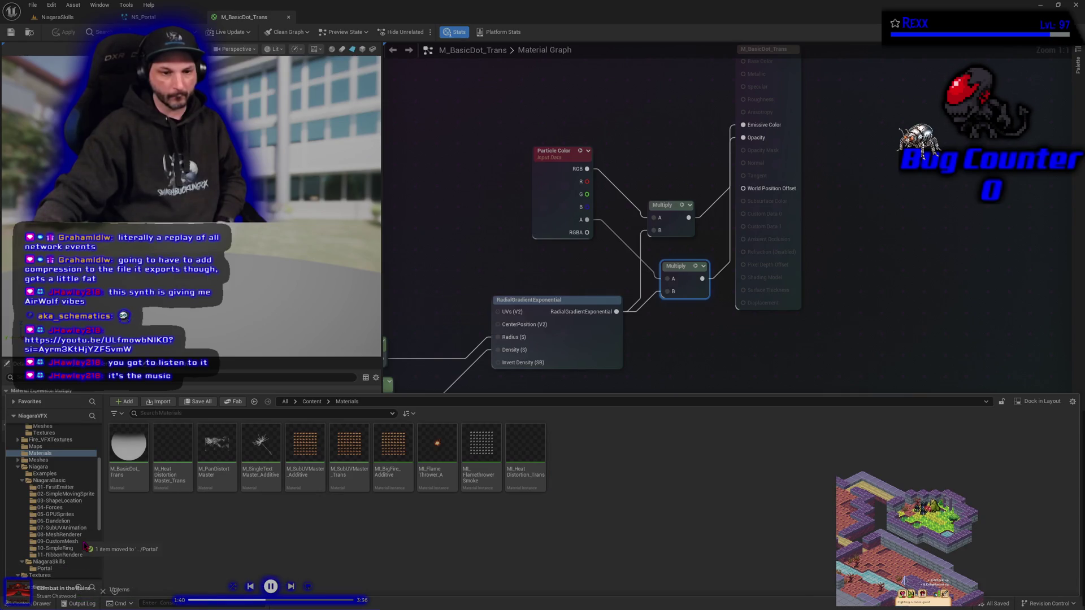
{"action": "left_click", "coordinate": [67, 569]}
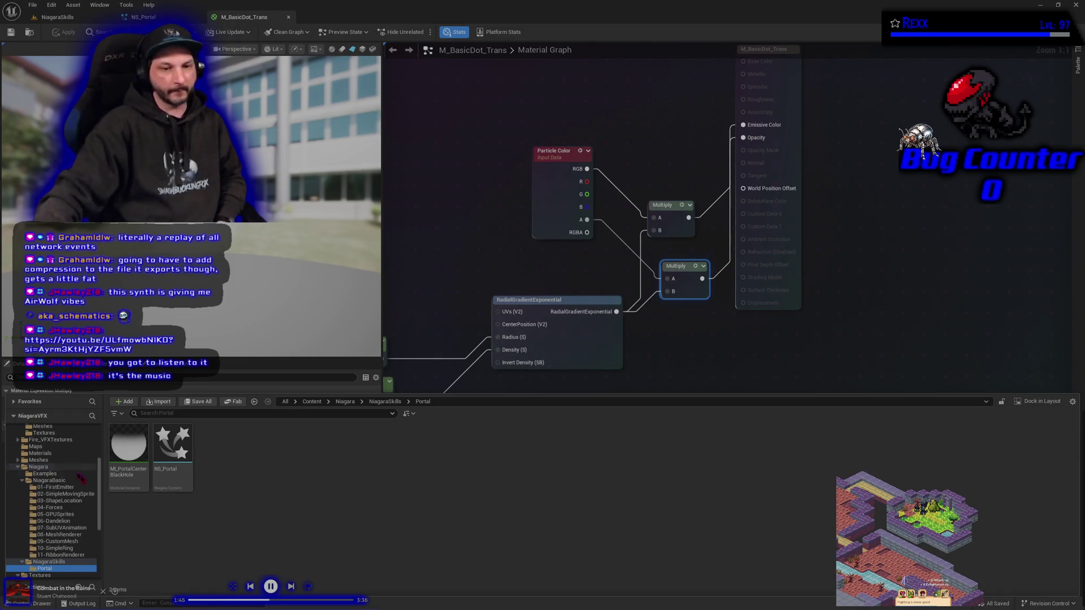
{"action": "left_click", "coordinate": [144, 17]}
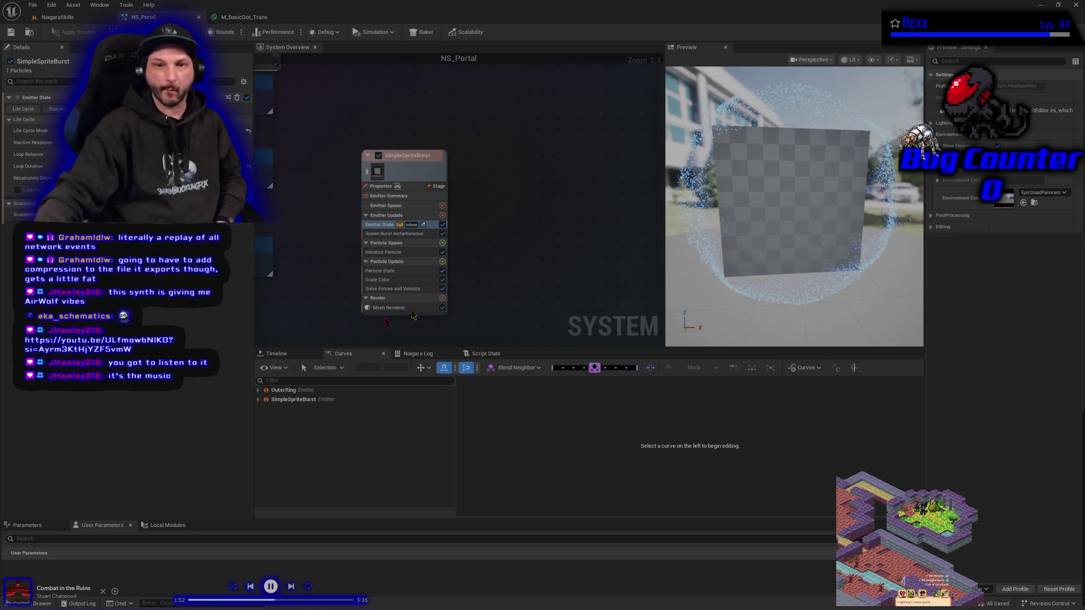
- Assign MI_PortalCenterBlackHole as SimpleSpriteBurst's mesh renderer override material, then edit its particle colour
{"action": "left_click_drag", "start_coordinate": [331, 325], "coordinate": [429, 291]}
{"action": "left_click", "coordinate": [486, 274]}
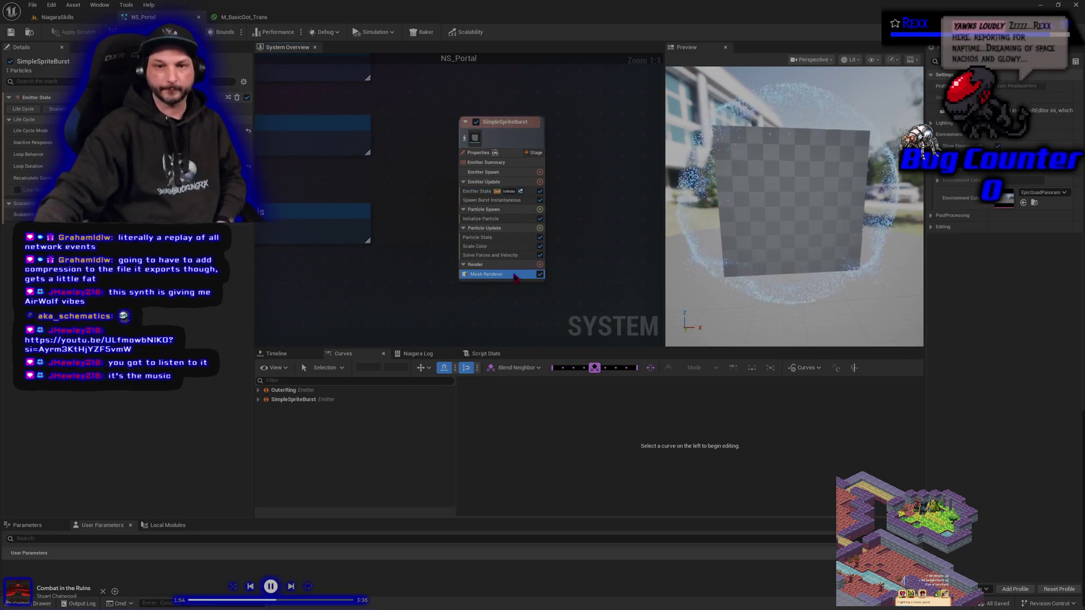
{"action": "left_click", "coordinate": [122, 152]}
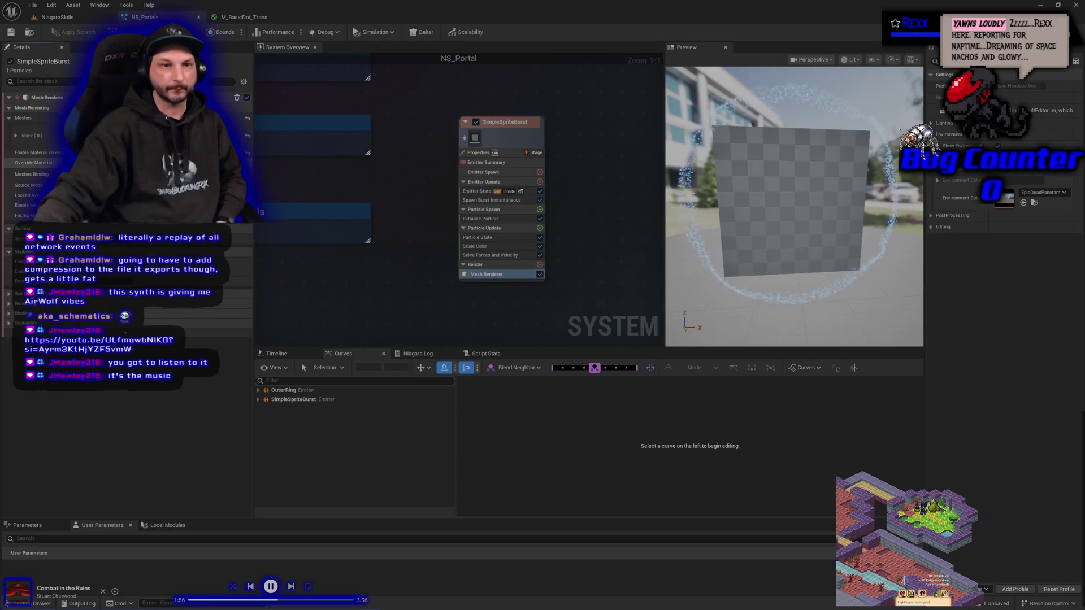
{"action": "left_click", "coordinate": [9, 163]}
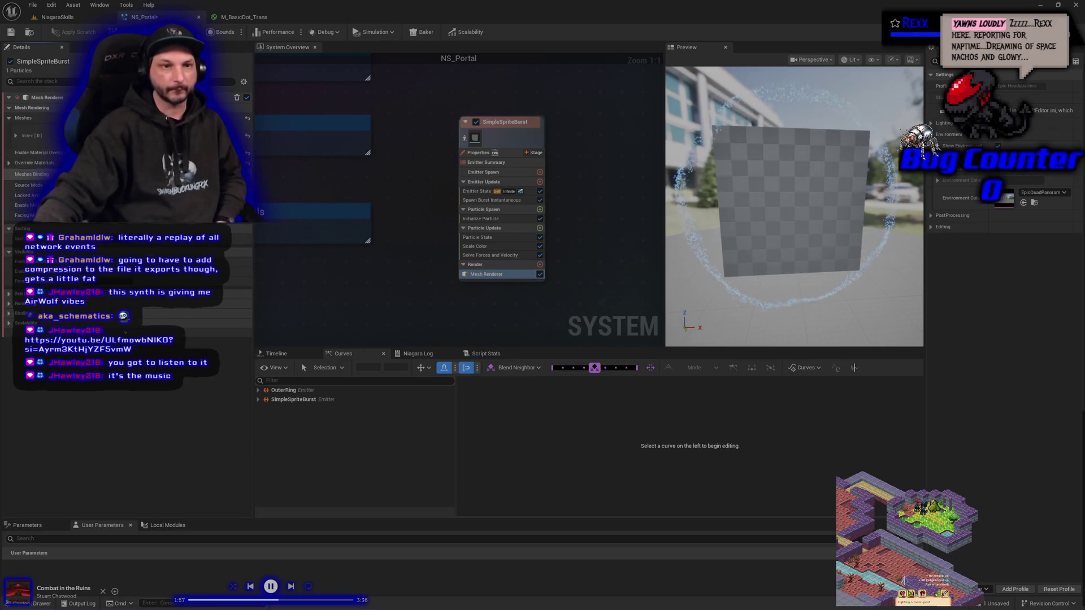
{"action": "left_click", "coordinate": [15, 175]}
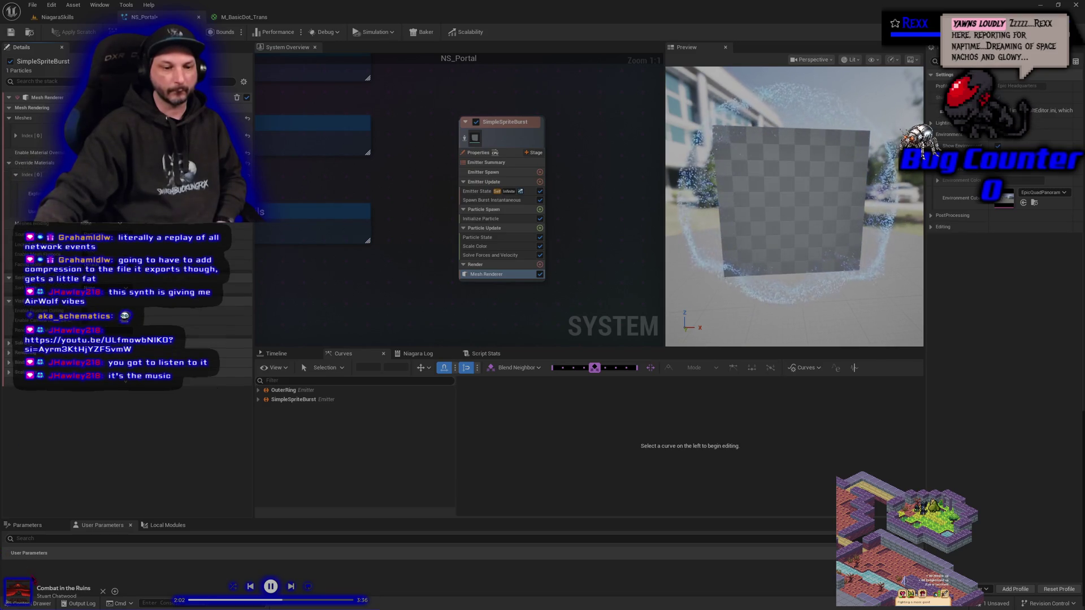
{"action": "left_click", "coordinate": [33, 603]}
{"action": "left_click", "coordinate": [129, 447]}
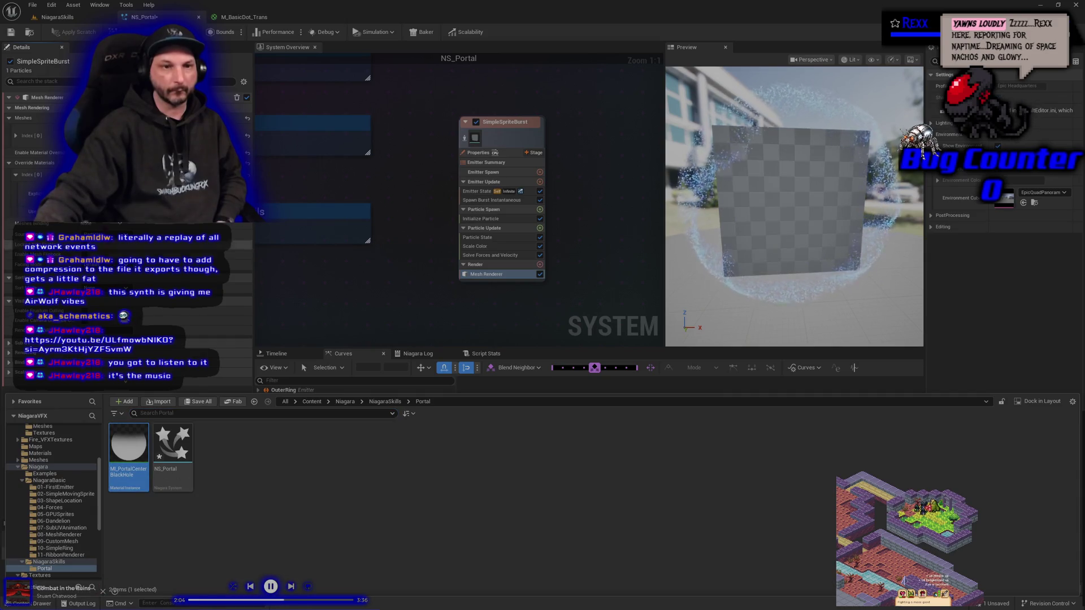
{"action": "left_click", "coordinate": [28, 192]}
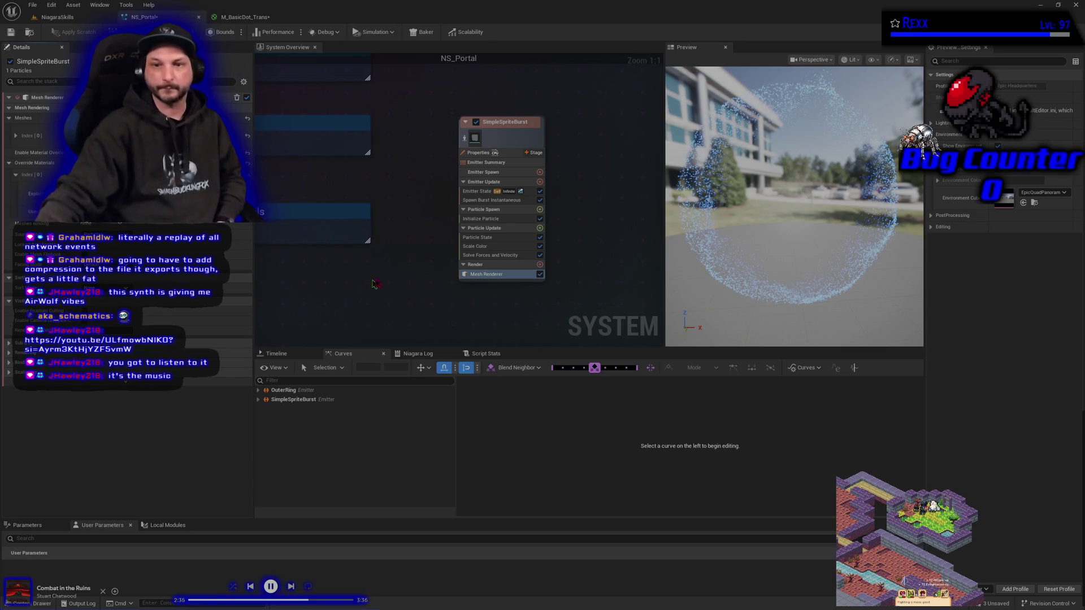
{"action": "left_click", "coordinate": [480, 219]}
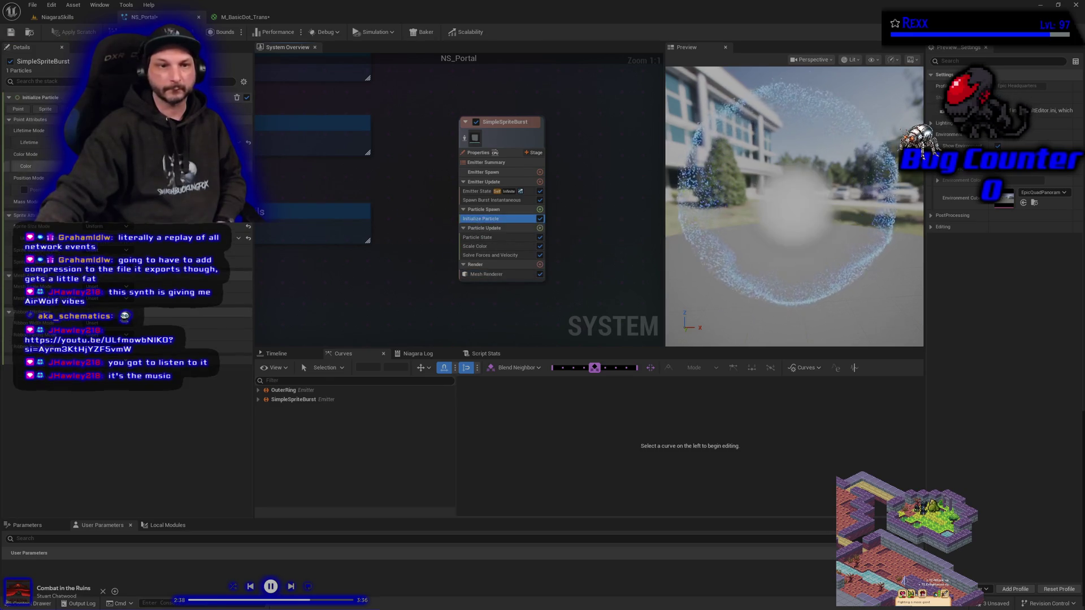
{"action": "left_click", "coordinate": [170, 166]}
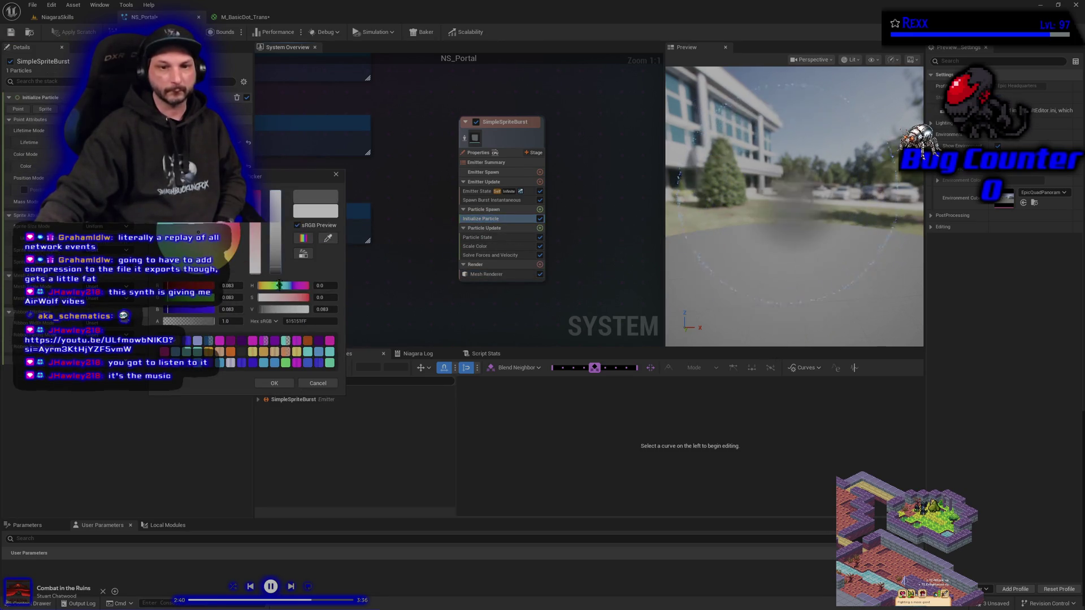
- Confirm the darker particle colour and bring up the M_BasicDot_Trans material graph
{"action": "left_click", "coordinate": [274, 384]}
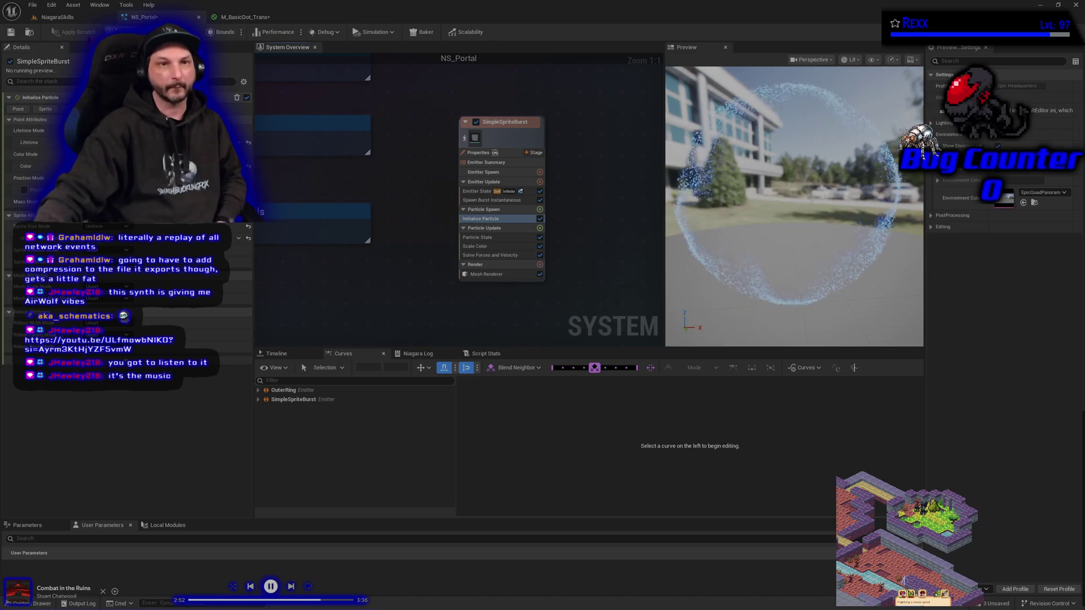
{"action": "left_click", "coordinate": [230, 18]}
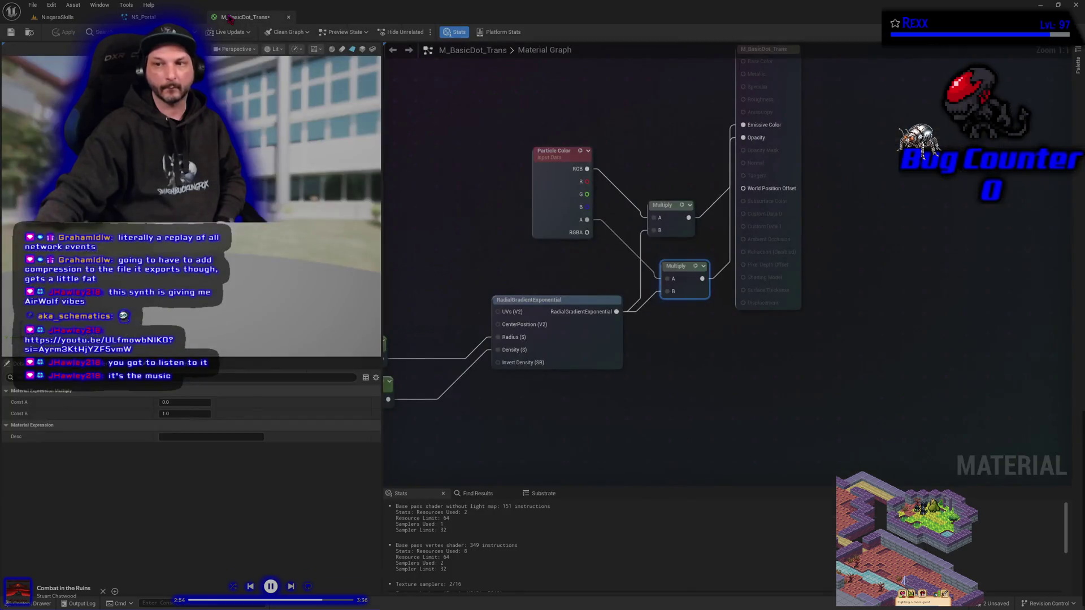
- Open MI_PortalCenterBlackHole from the Portal folder and save all modified assets
{"action": "scroll", "coordinate": [538, 300], "scroll_direction": "down", "scroll_amount": 1}
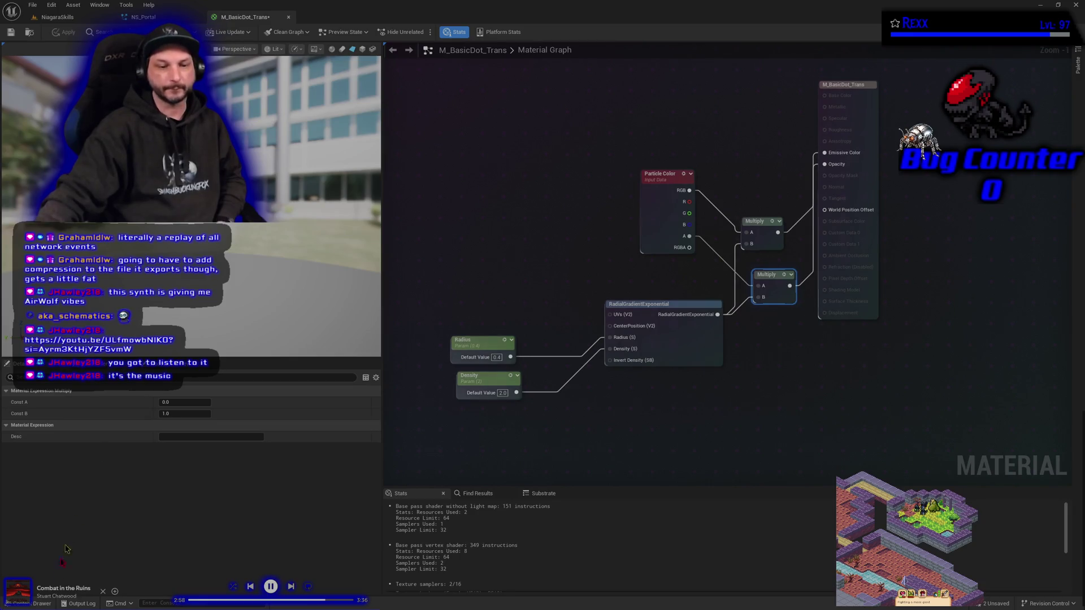
{"action": "left_click", "coordinate": [42, 603]}
{"action": "double_click", "coordinate": [119, 471]}
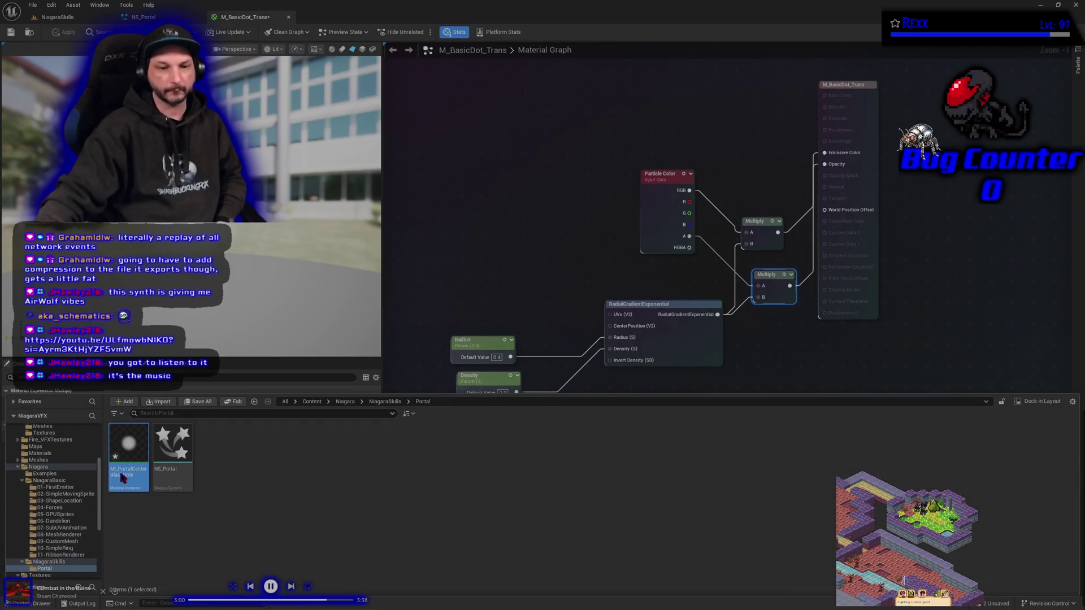
{"action": "left_click", "coordinate": [32, 4]}
{"action": "left_click", "coordinate": [39, 58]}
- Override Density and Radius with a higher Density, save the instance, and return to NS_Portal
{"action": "left_click", "coordinate": [23, 99]}
{"action": "left_click", "coordinate": [23, 111]}
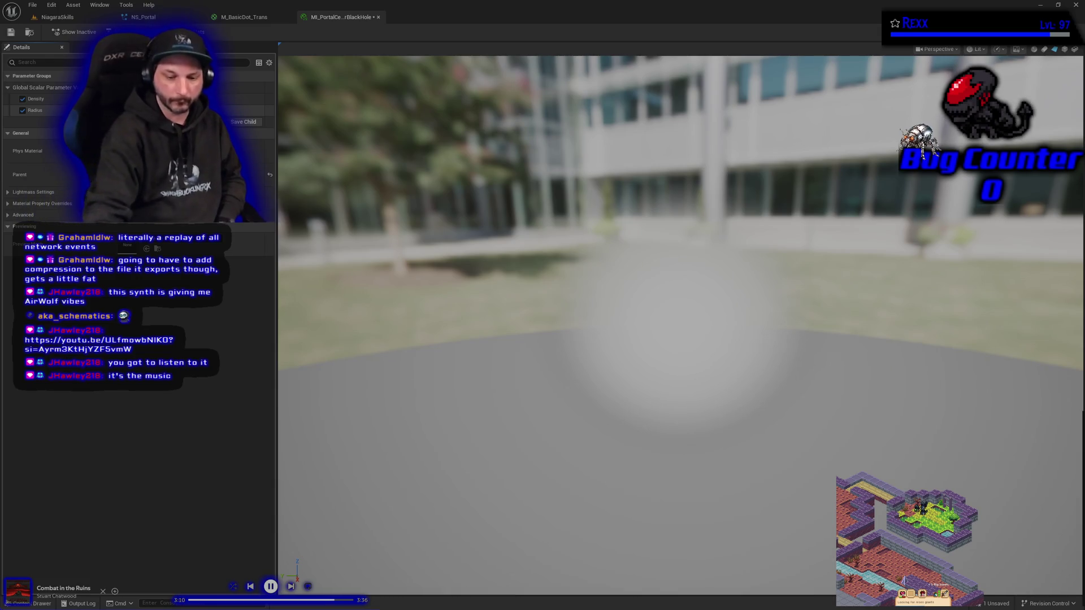
{"action": "key", "text": "Return"}
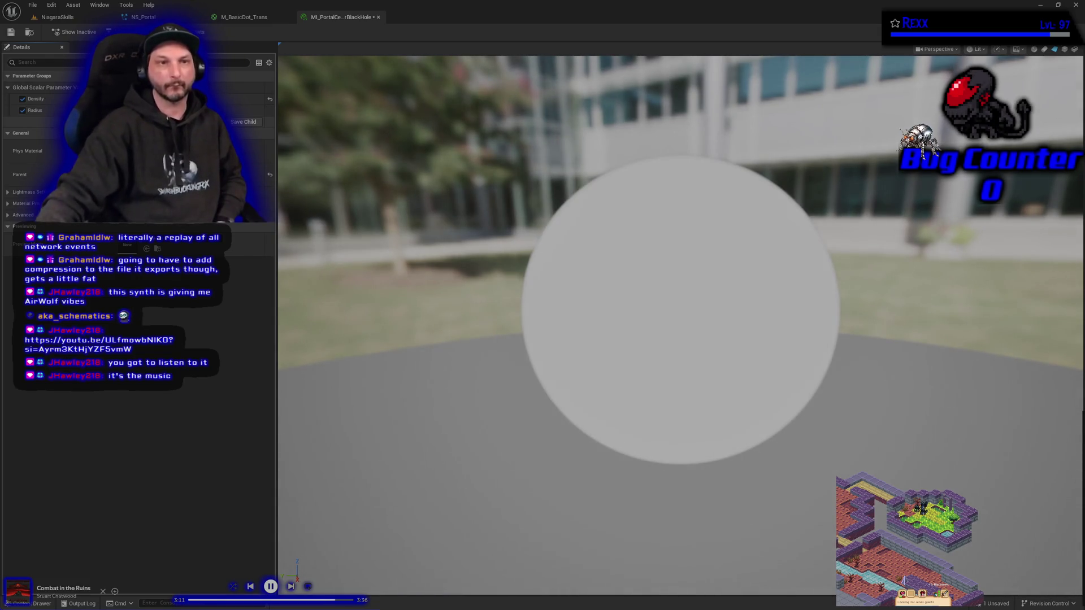
{"action": "left_click", "coordinate": [11, 32]}
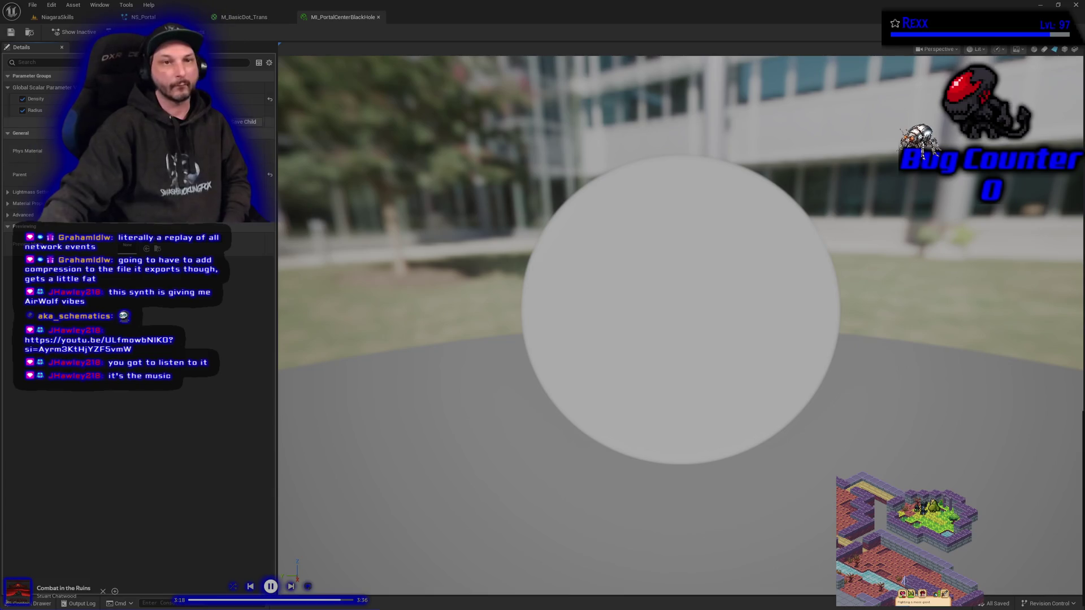
{"action": "left_click", "coordinate": [146, 17]}
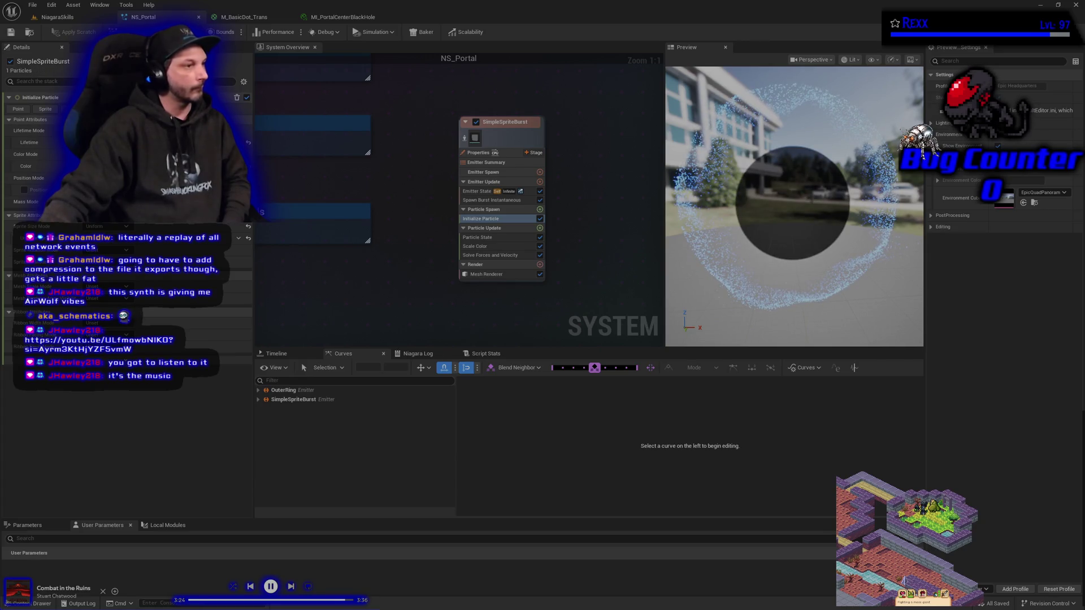
- Delete SimpleSpriteBurst's Scale Color module and give Initialize Particle a much larger Uniform mesh scale
{"action": "left_click", "coordinate": [486, 247]}
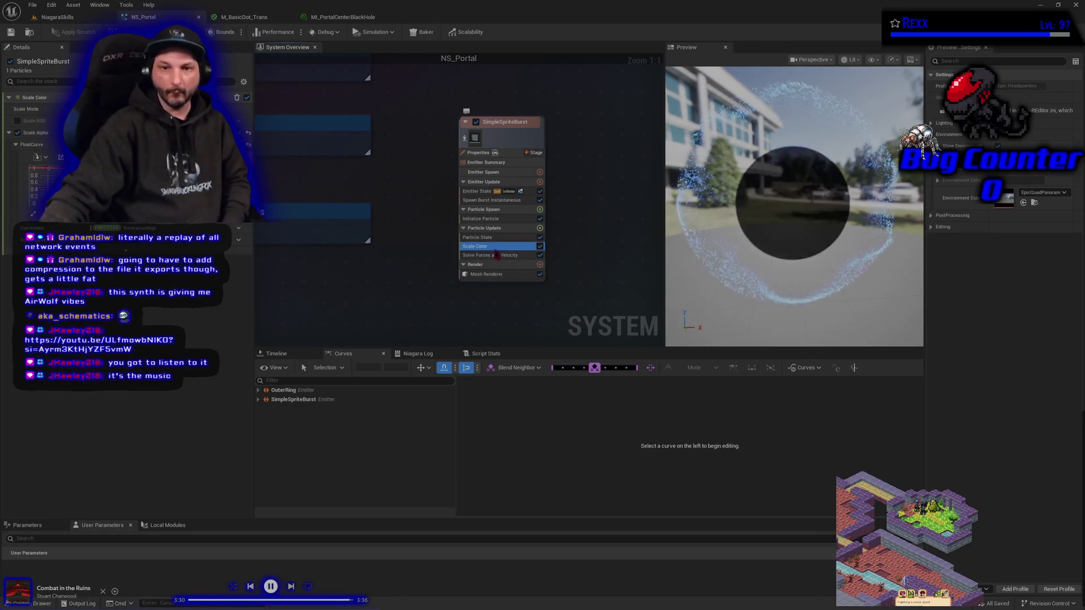
{"action": "key", "text": "Delete"}
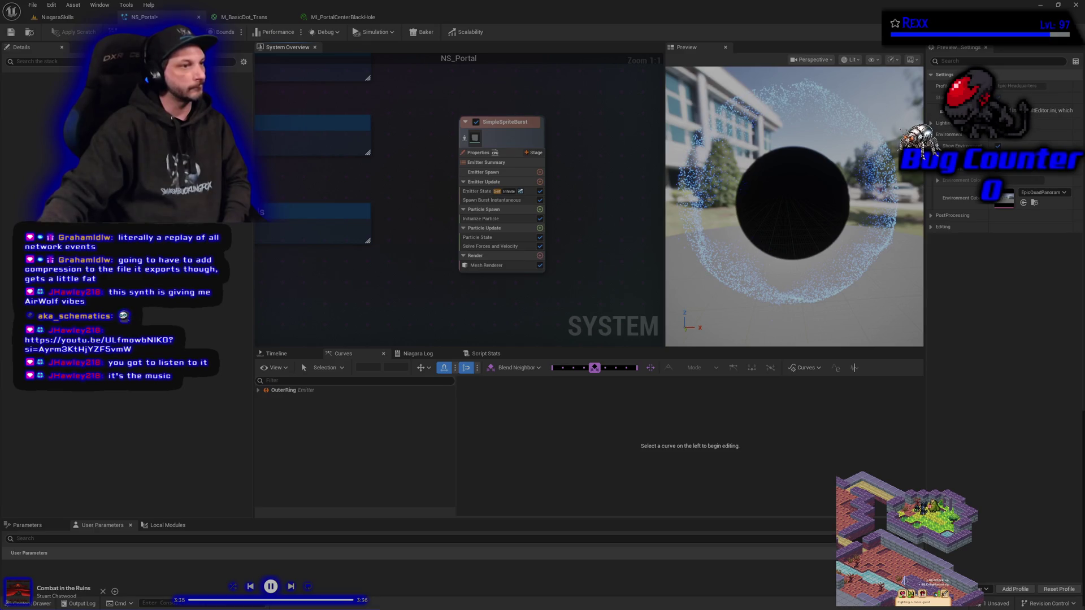
{"action": "left_click", "coordinate": [481, 220]}
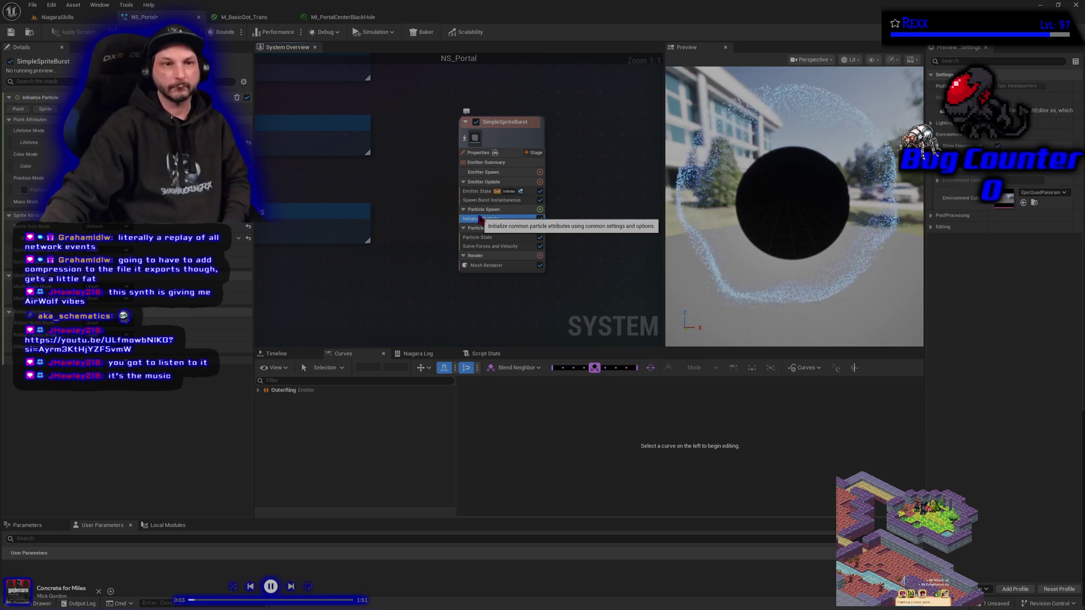
{"action": "left_click", "coordinate": [73, 109]}
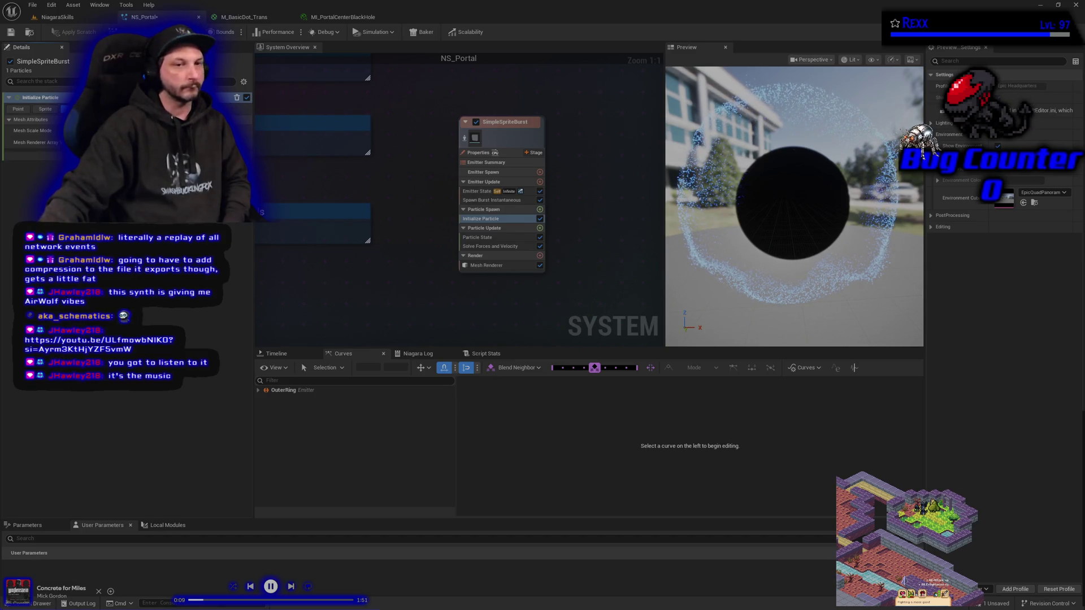
{"action": "left_click", "coordinate": [96, 130]}
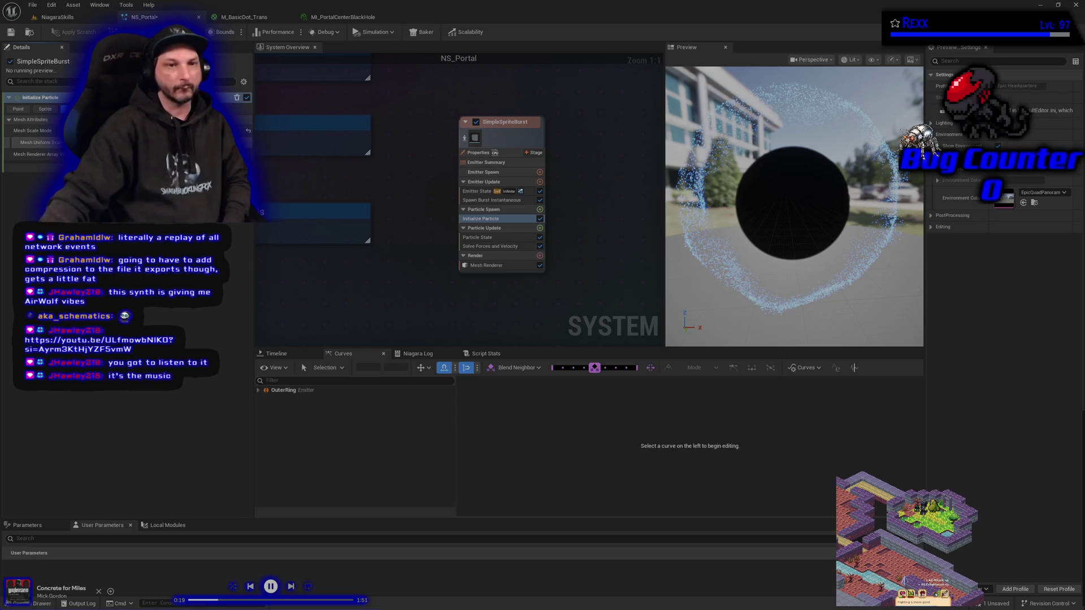
{"action": "key", "text": "Return"}
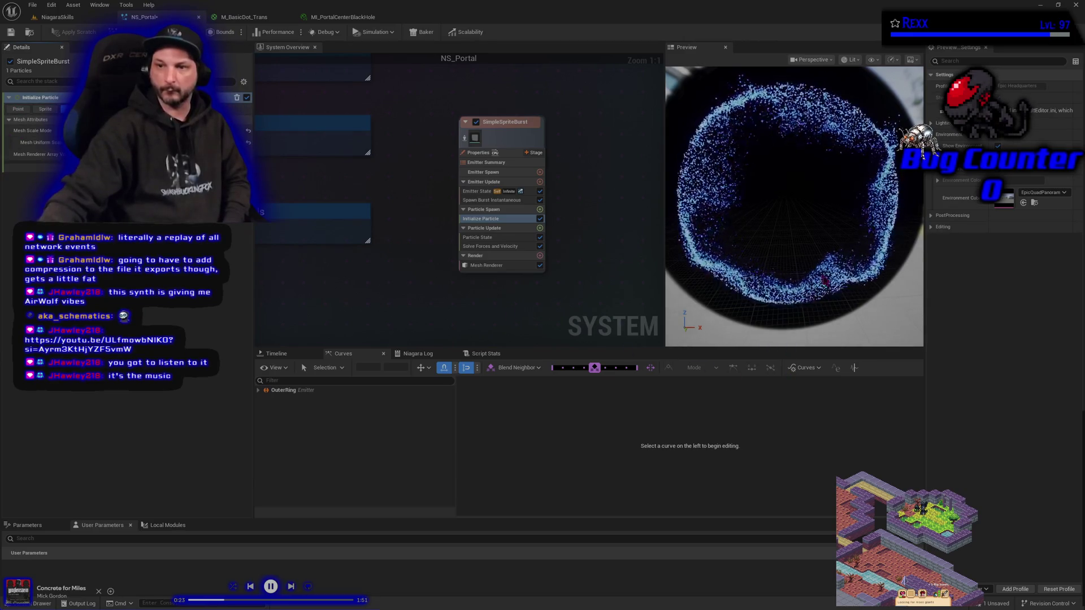
{"action": "scroll", "coordinate": [825, 281], "scroll_direction": "down", "scroll_amount": 5}
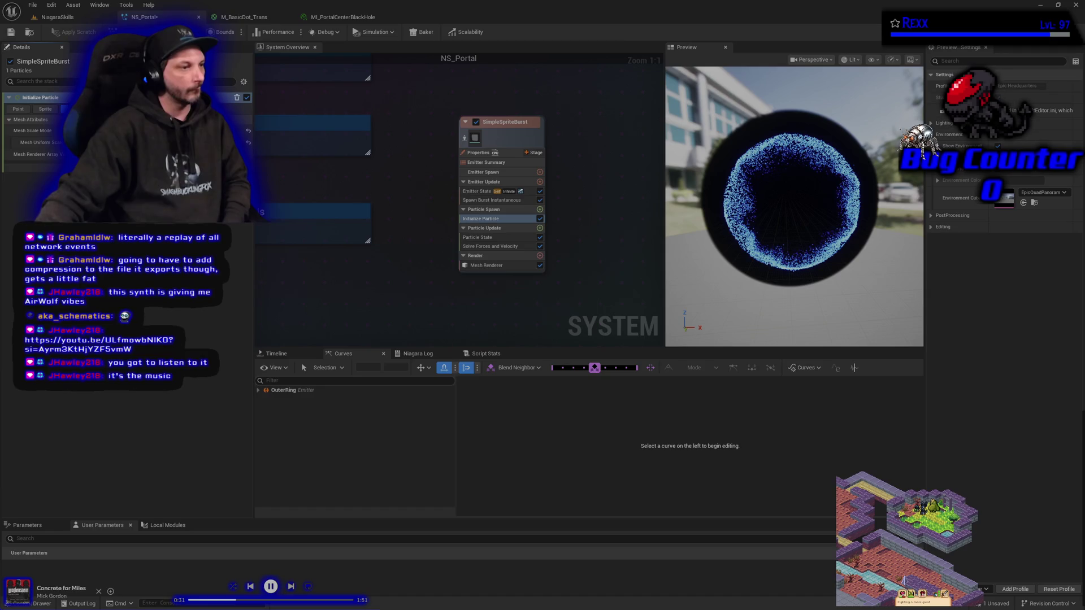
{"action": "left_click", "coordinate": [342, 17]}
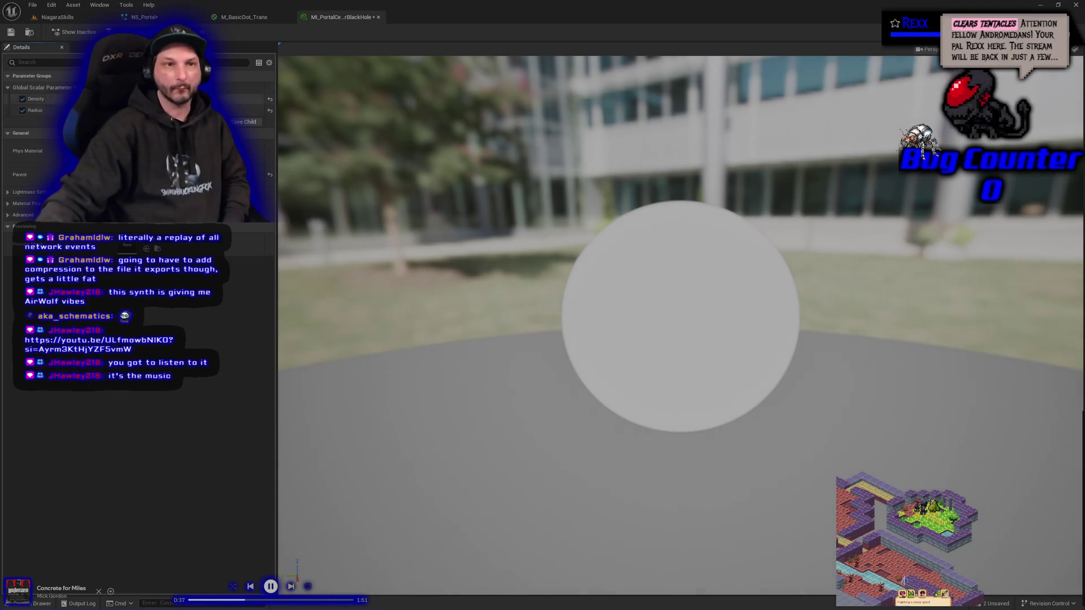
- Save MI_PortalCenterBlackHole, then save the NS_Portal system
{"action": "left_click", "coordinate": [11, 32]}
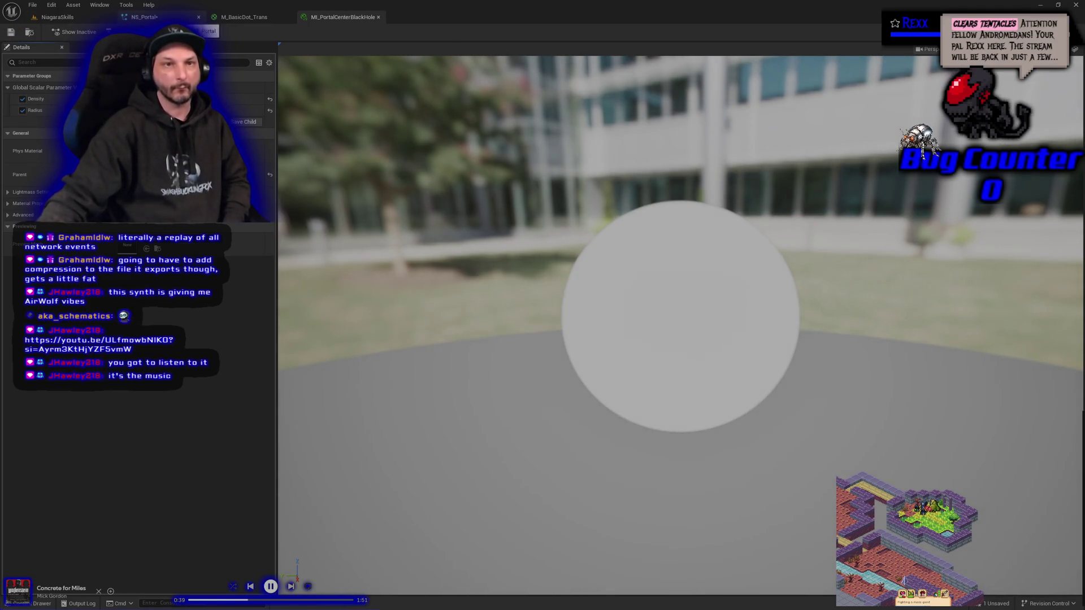
{"action": "left_click", "coordinate": [144, 17]}
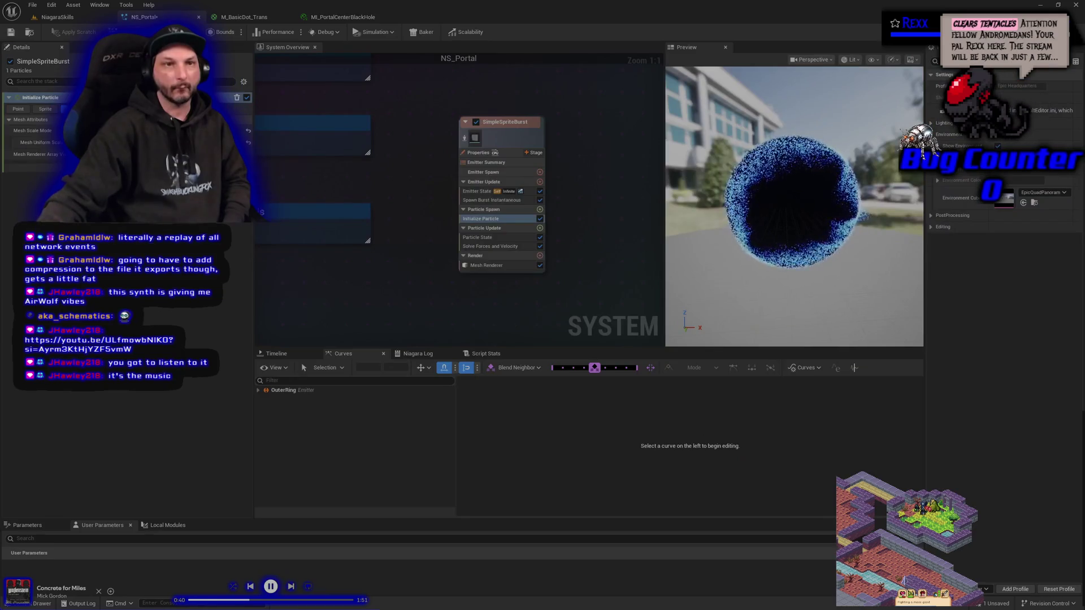
{"action": "left_click", "coordinate": [12, 32]}
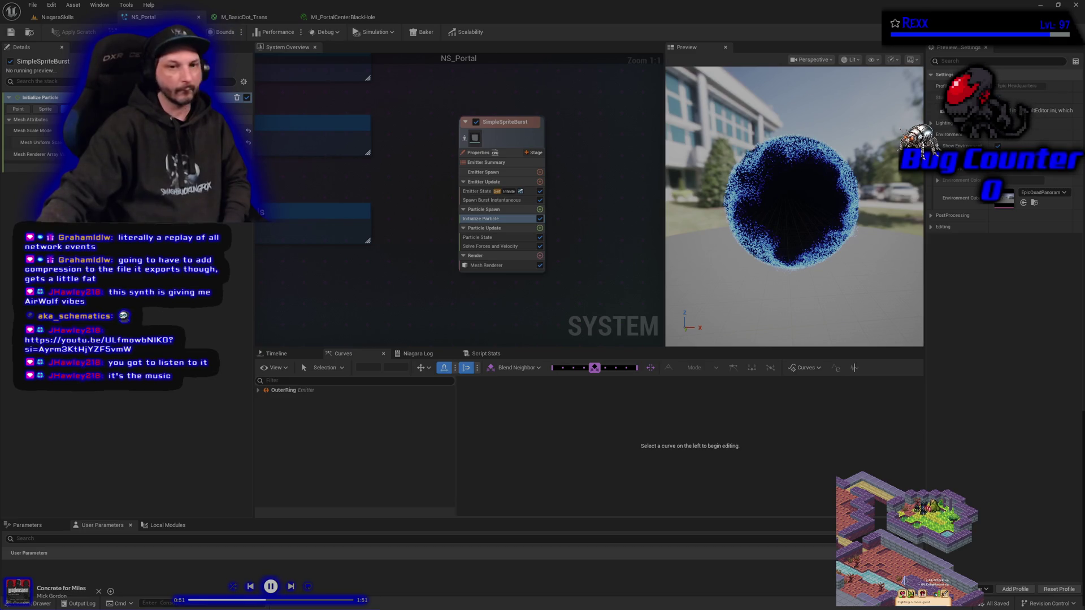
- Rename the SimpleSpriteBurst emitter to CenterBlackHole
{"action": "left_click", "coordinate": [505, 121]}
{"action": "key", "text": "F2"}
{"action": "type", "text": "Center"}
{"action": "key", "text": "Return"}
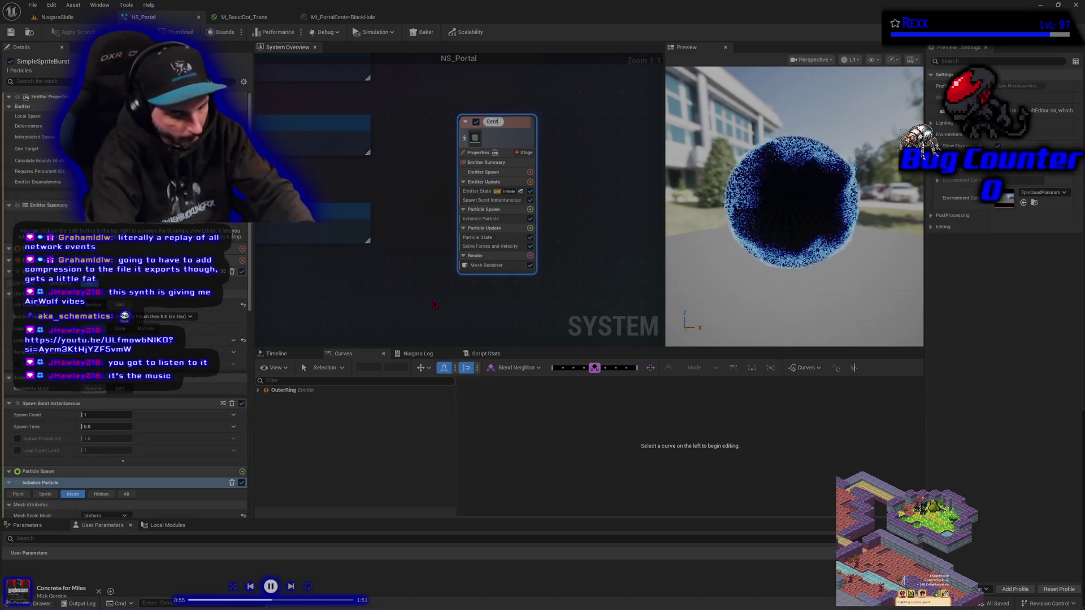
{"action": "type", "text": "erBlackHole"}
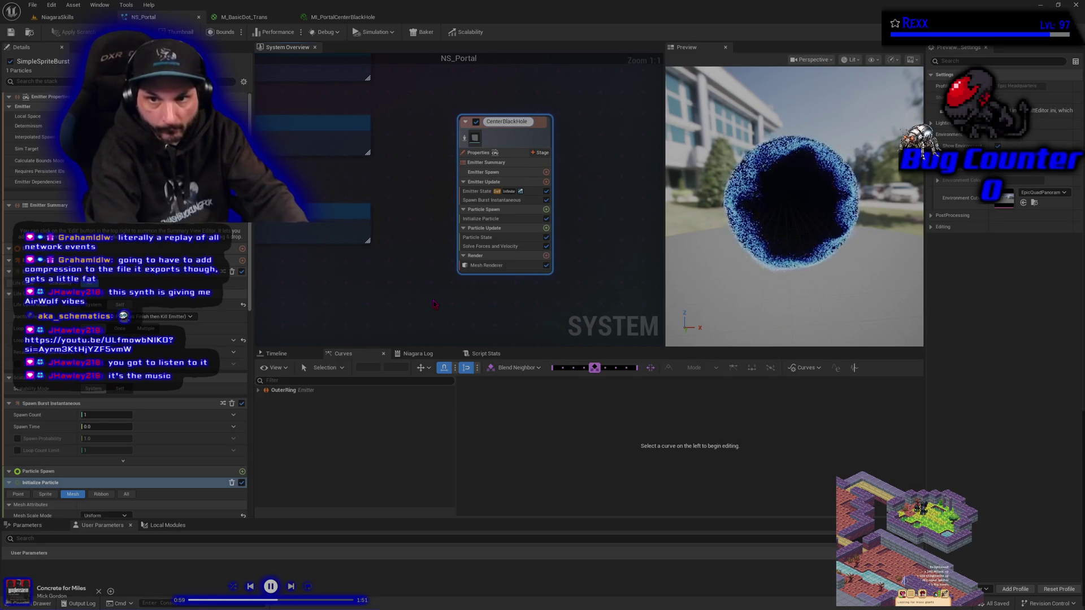
{"action": "key", "text": "Return"}
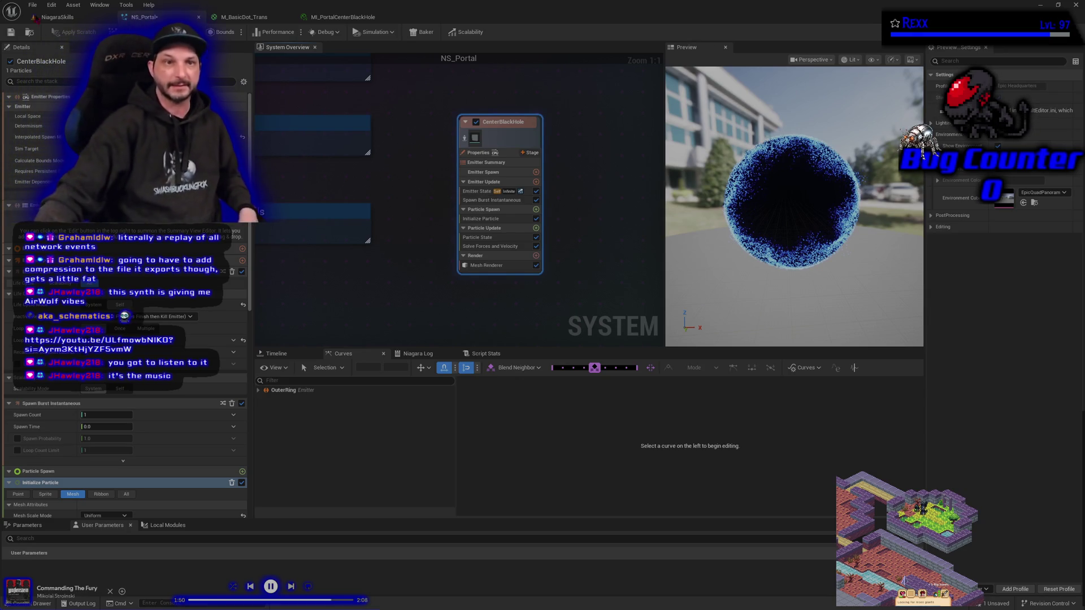
{"action": "left_click", "coordinate": [32, 5]}
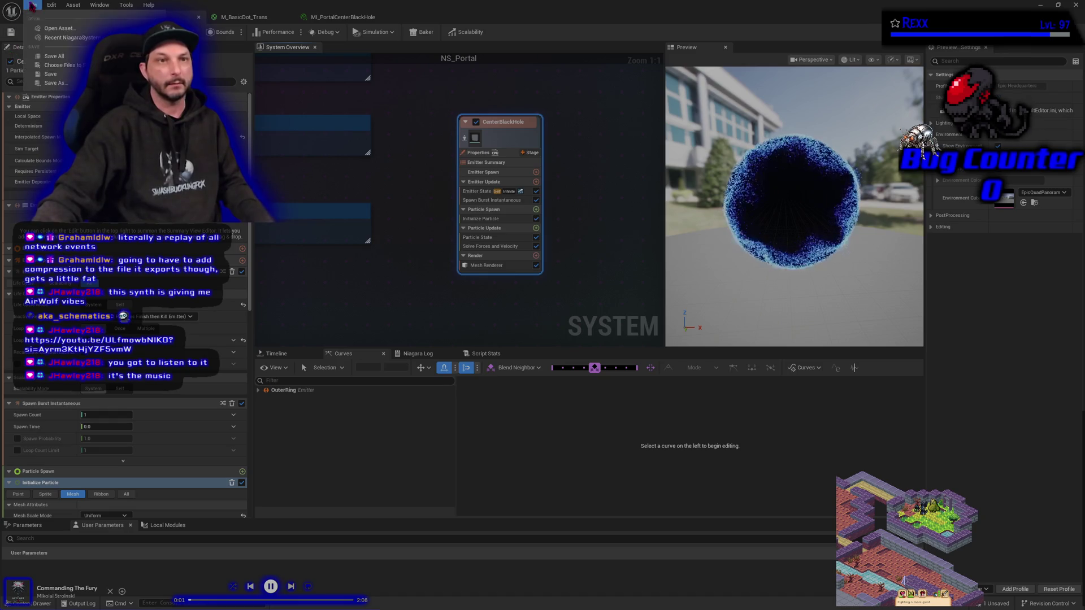
- Save NS_Portal, go to the NiagaraSkills level, and close the M_BasicDot_Trans and instance tabs
{"action": "left_click", "coordinate": [50, 56]}
{"action": "left_click", "coordinate": [56, 17]}
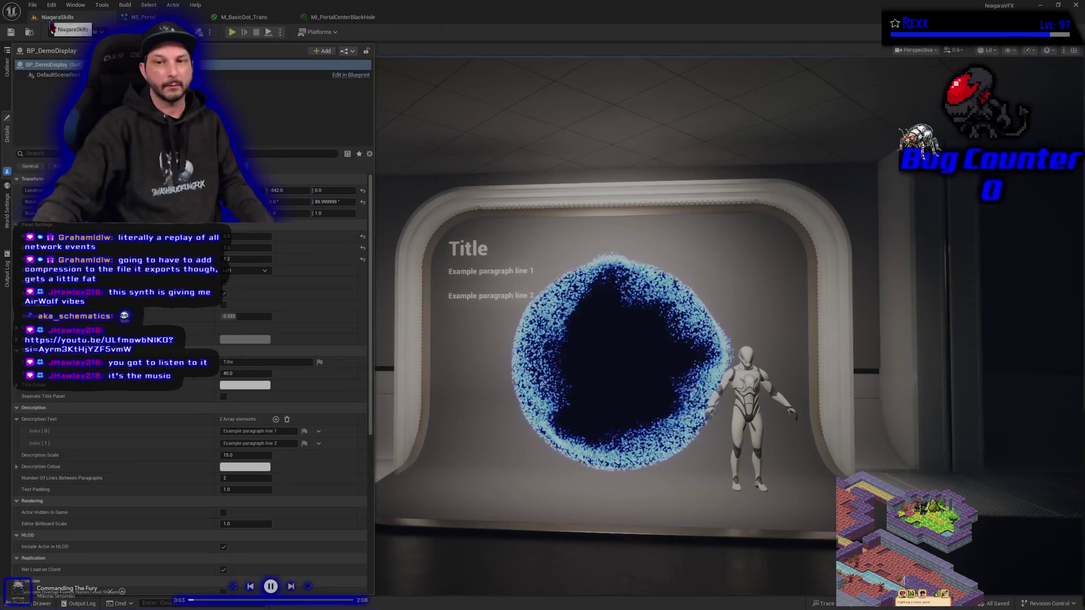
{"action": "left_click", "coordinate": [290, 17]}
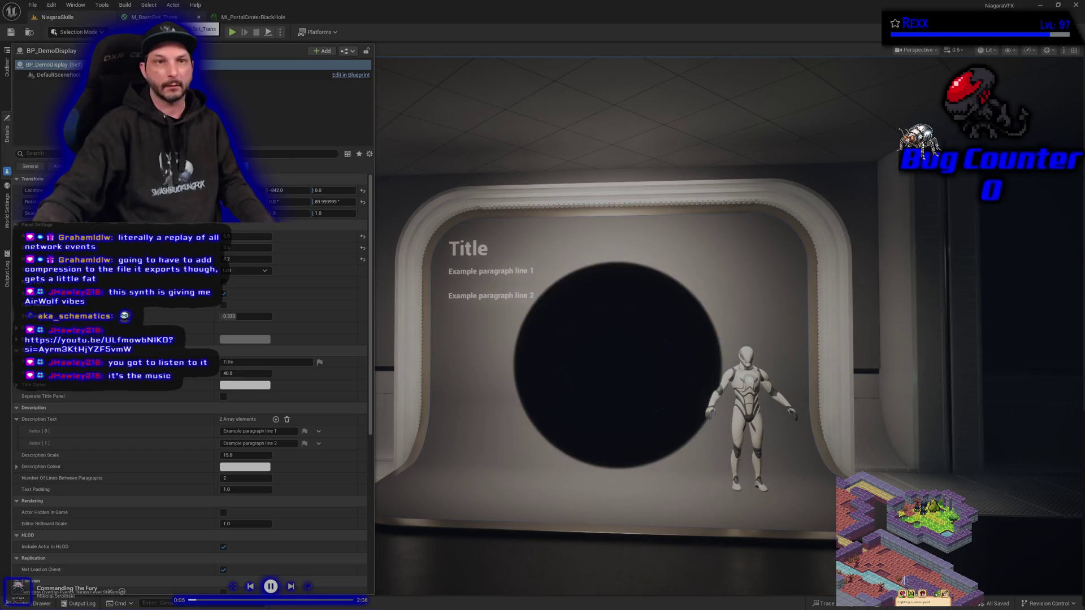
{"action": "left_click", "coordinate": [198, 17]}
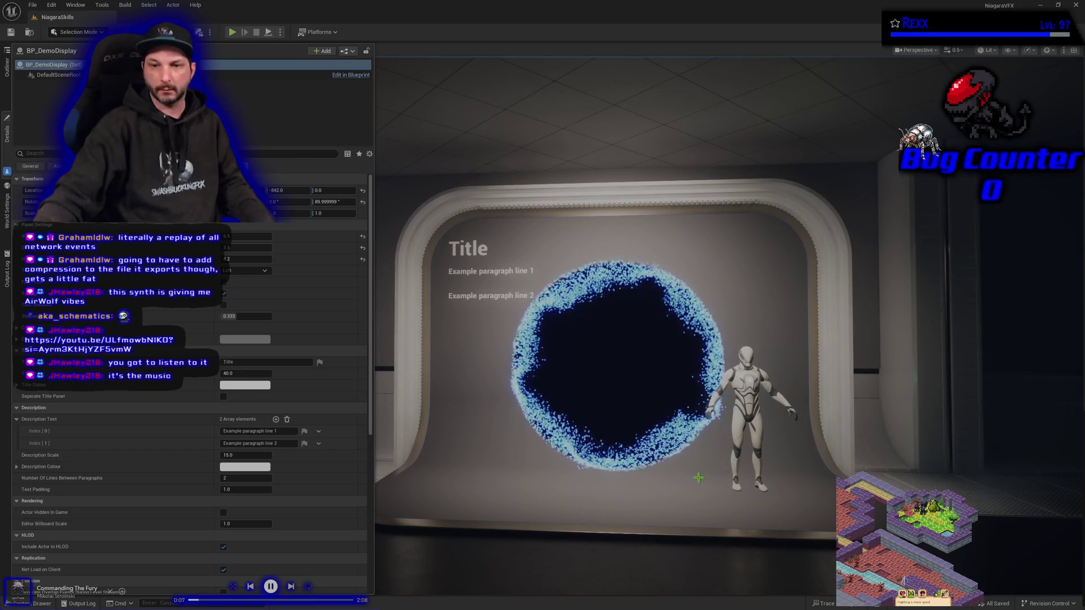
{"action": "scroll", "coordinate": [620, 513], "scroll_direction": "down", "scroll_amount": 3}
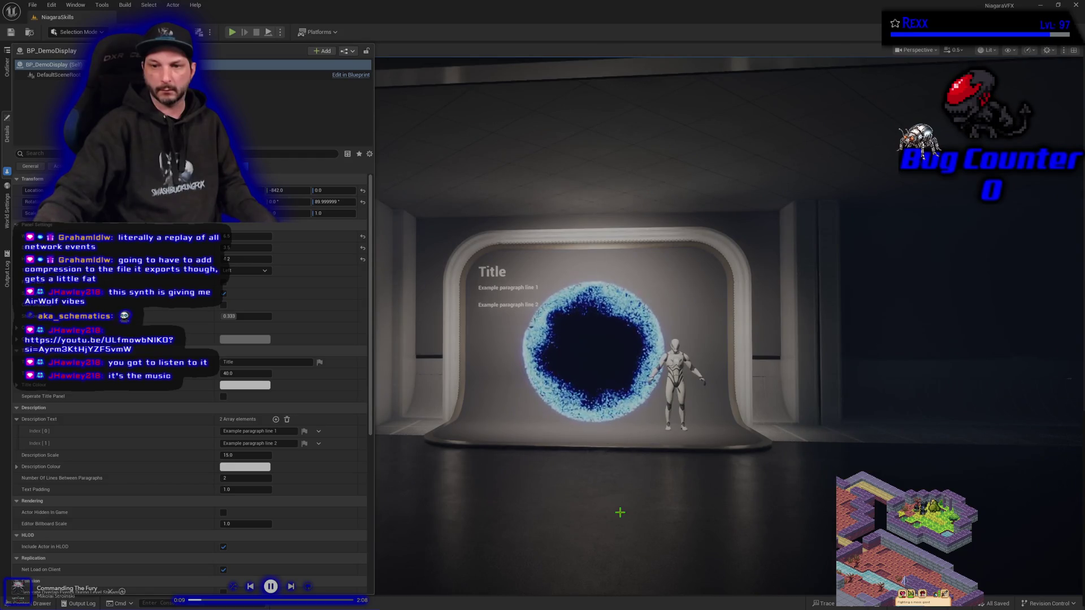
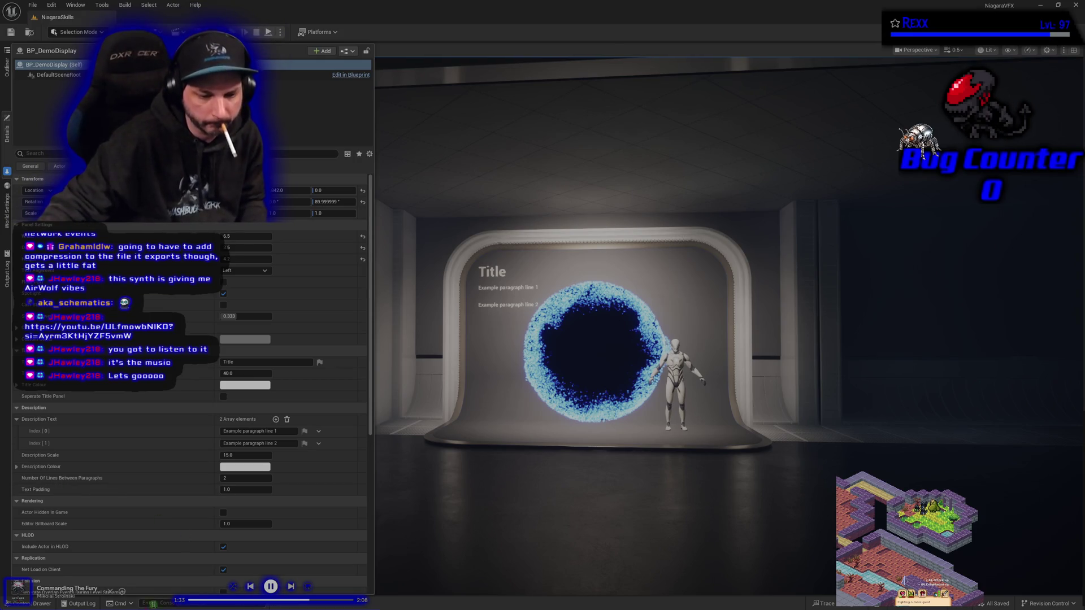
- Open the M_BasicDot_Trans material from Content > Materials in the Material Editor
{"action": "left_click", "coordinate": [34, 603]}
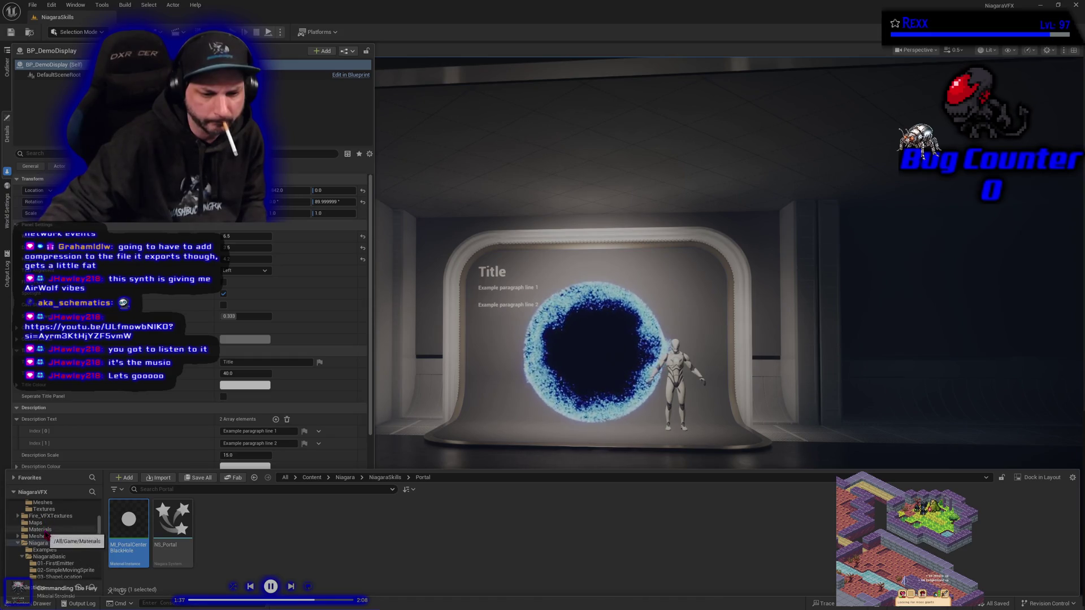
{"action": "left_click", "coordinate": [39, 530]}
{"action": "double_click", "coordinate": [129, 523]}
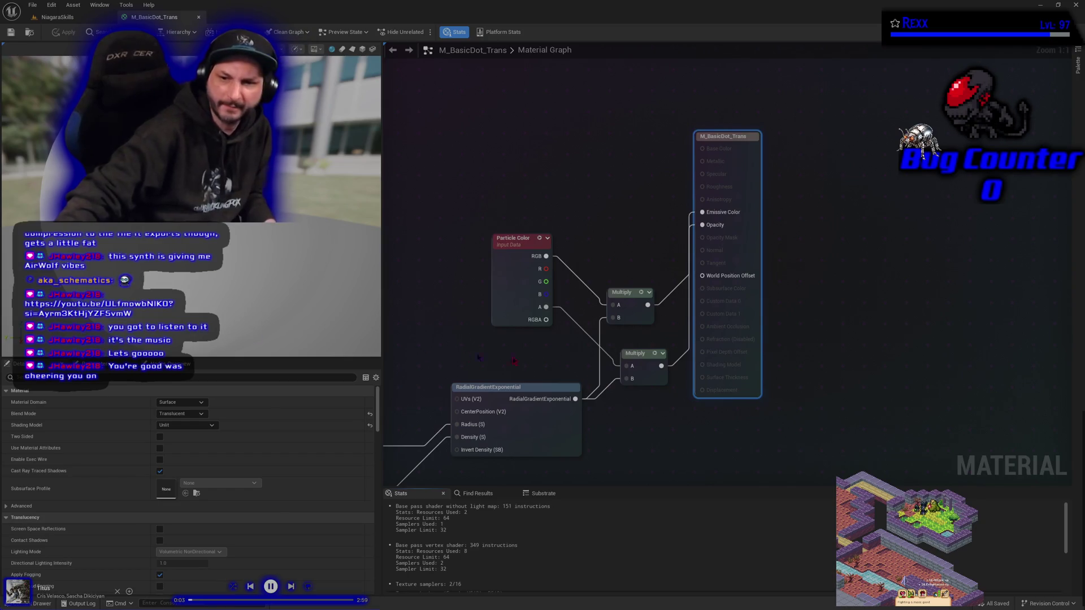
- Add a Depth Fade node (Opacity 1.0, FadeDistance 100.0) to the M_BasicDot_Trans graph
{"action": "right_click", "coordinate": [578, 396]}
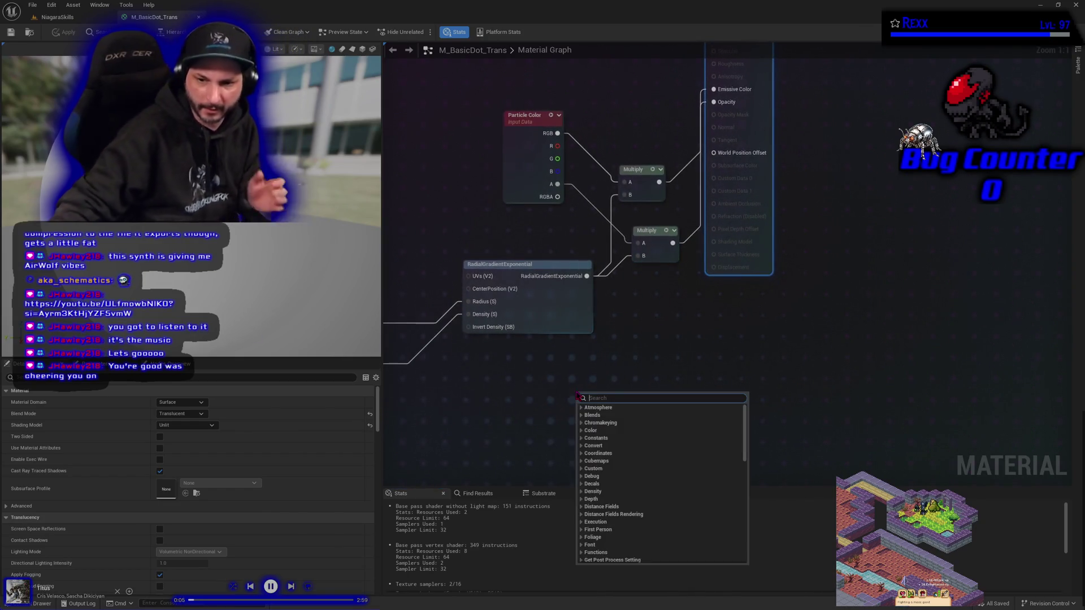
{"action": "type", "text": "dep-"}
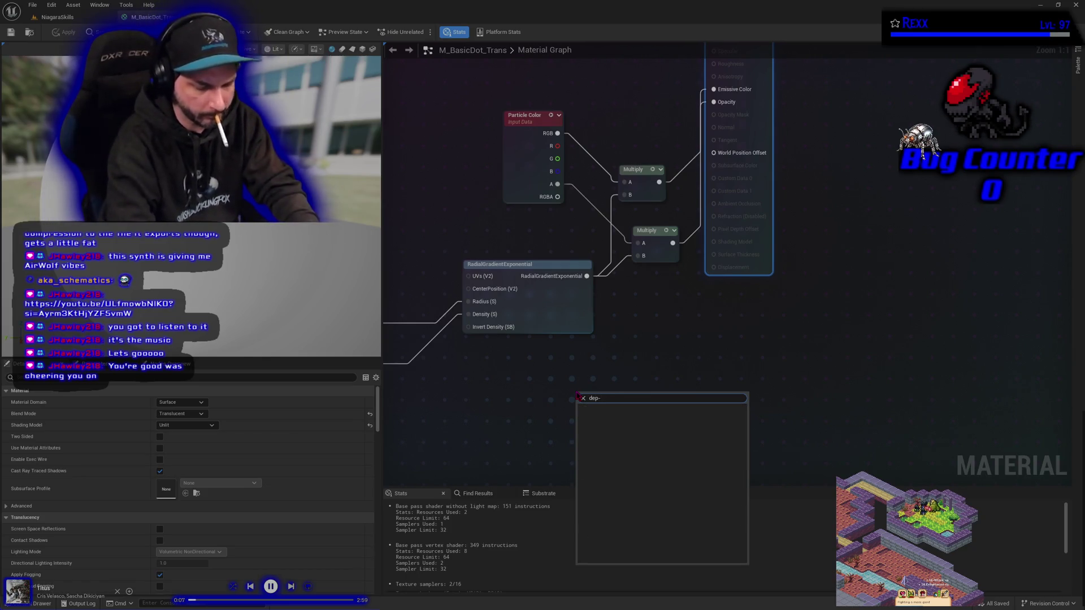
{"action": "key", "text": "BackSpace"}
{"action": "key", "text": "Return"}
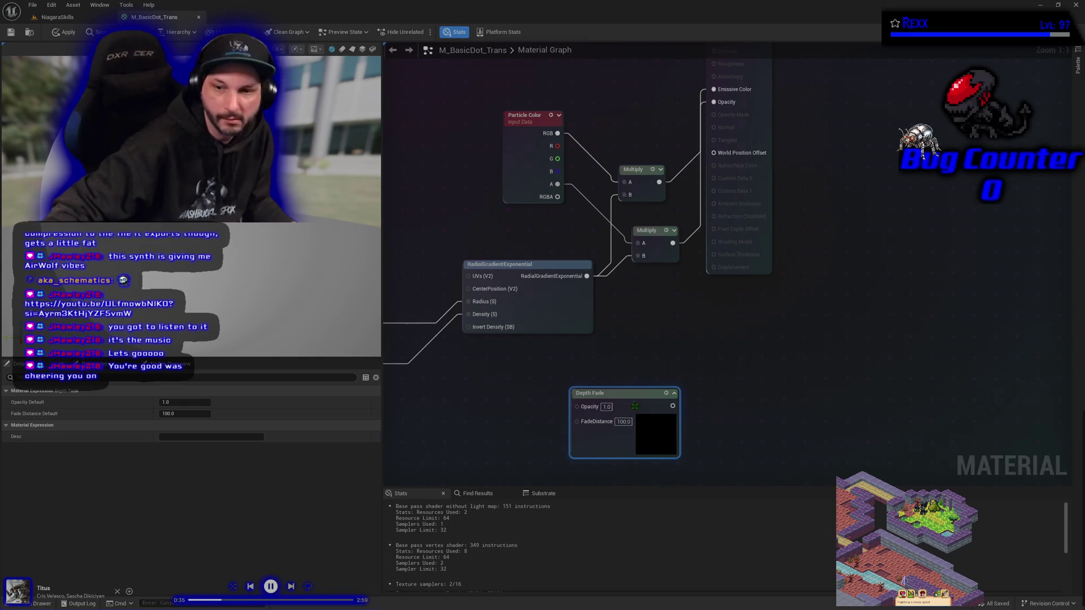
- Move the material result node and the Depth Fade node beside the Multiply nodes
{"action": "key", "text": "Home"}
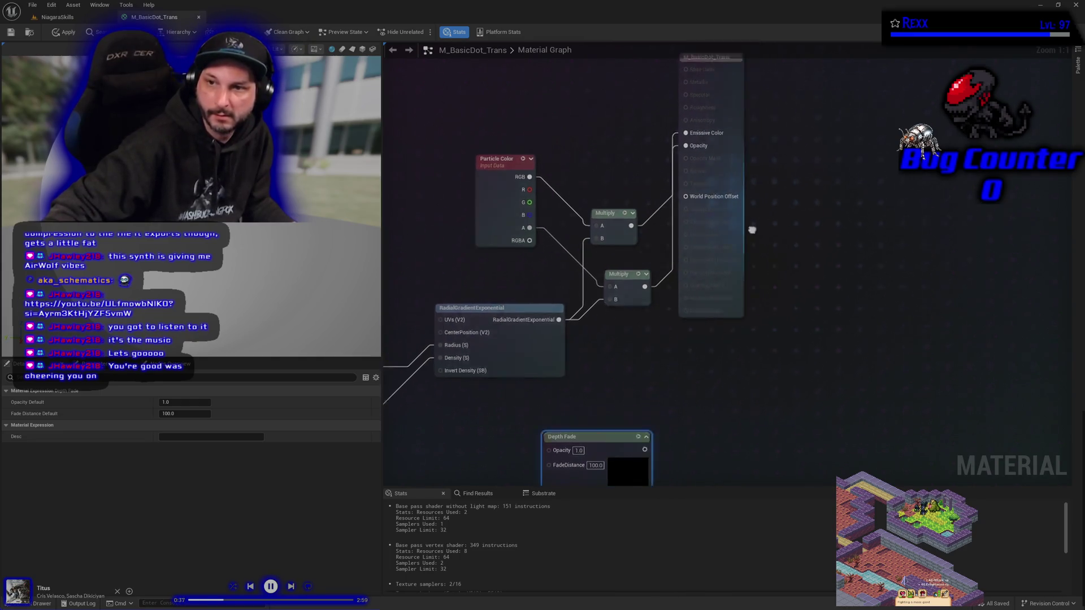
{"action": "mouse_move", "coordinate": [681, 85]}
{"action": "left_mouse_down"}
{"action": "mouse_move", "coordinate": [798, 160]}
{"action": "mouse_move", "coordinate": [795, 169]}
{"action": "left_mouse_up"}
{"action": "left_click_drag", "start_coordinate": [689, 436], "coordinate": [738, 355]}
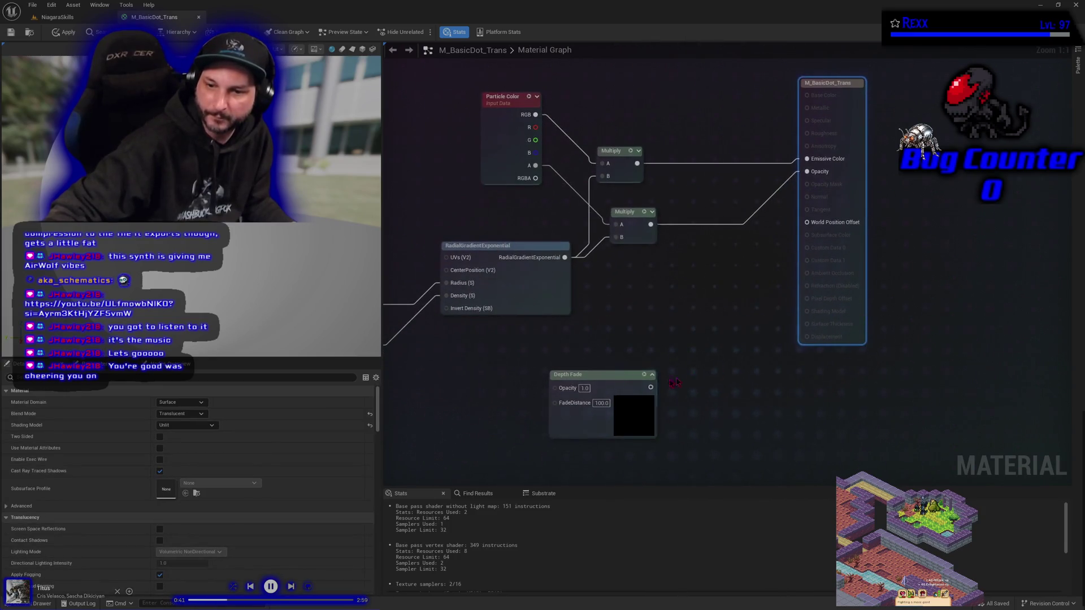
{"action": "mouse_move", "coordinate": [616, 374]}
{"action": "left_mouse_down"}
{"action": "mouse_move", "coordinate": [707, 274]}
{"action": "mouse_move", "coordinate": [722, 275]}
{"action": "left_mouse_up"}
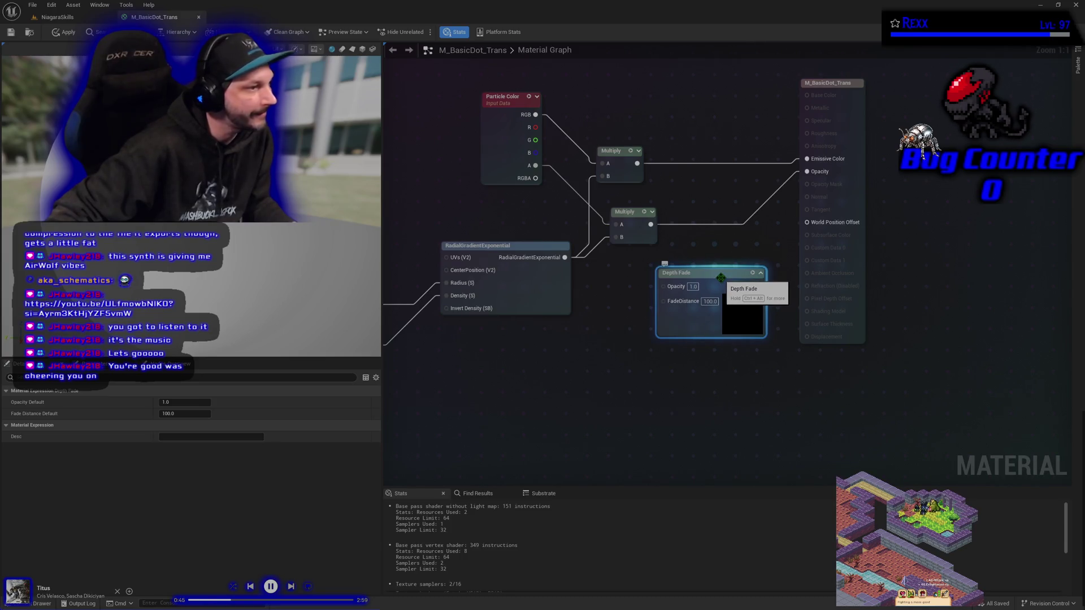
- Route the lower Multiply through Depth Fade into Opacity, apply, and return to NiagaraSkills
{"action": "left_click_drag", "start_coordinate": [648, 225], "coordinate": [664, 285]}
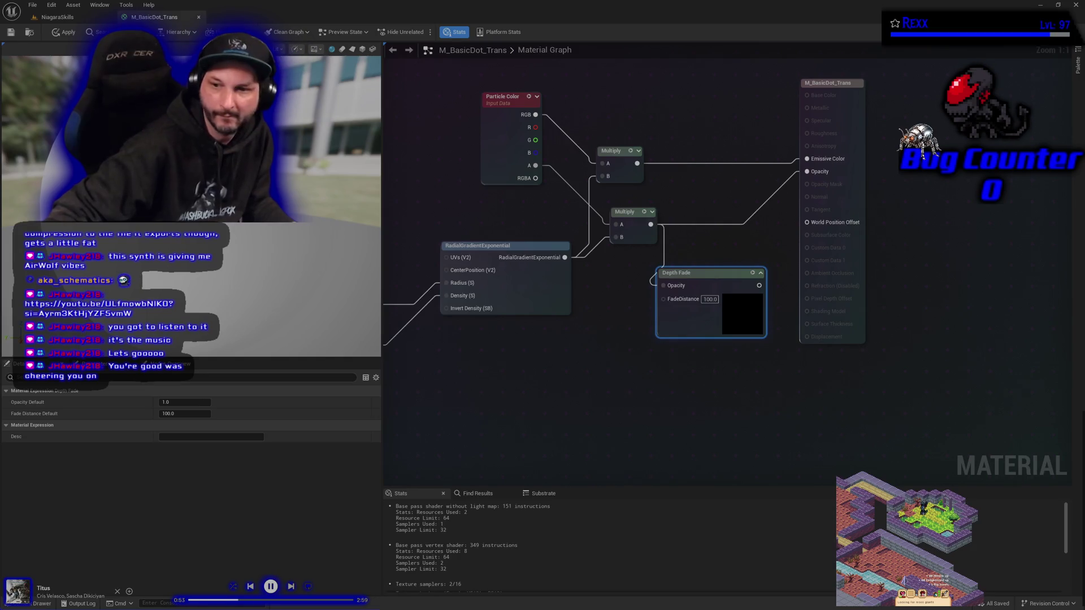
{"action": "mouse_move", "coordinate": [759, 286]}
{"action": "left_mouse_down"}
{"action": "mouse_move", "coordinate": [790, 262]}
{"action": "mouse_move", "coordinate": [808, 173]}
{"action": "left_mouse_up"}
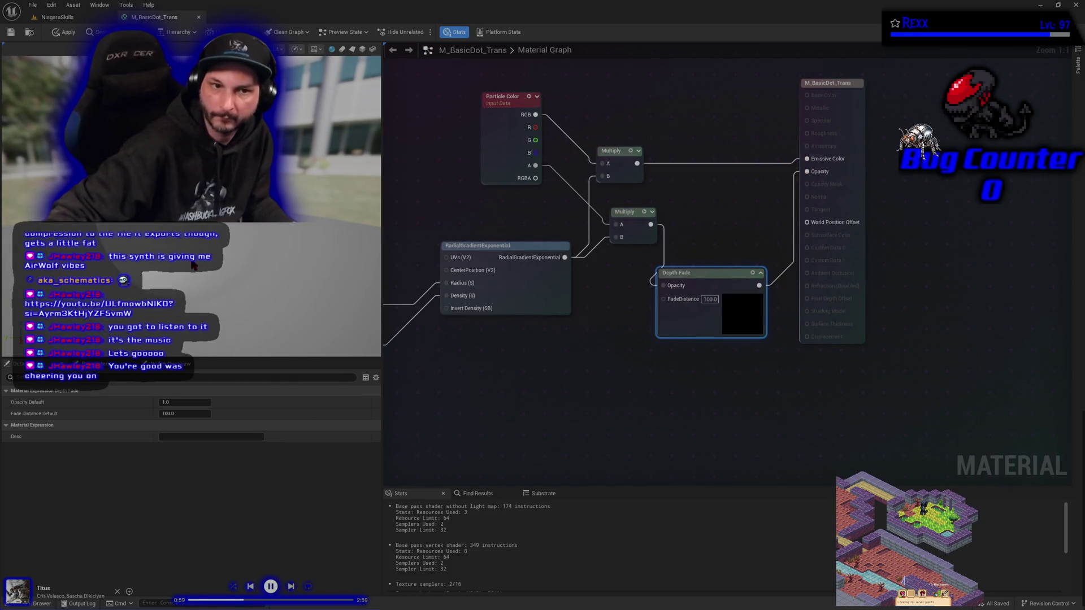
{"action": "left_click", "coordinate": [64, 33]}
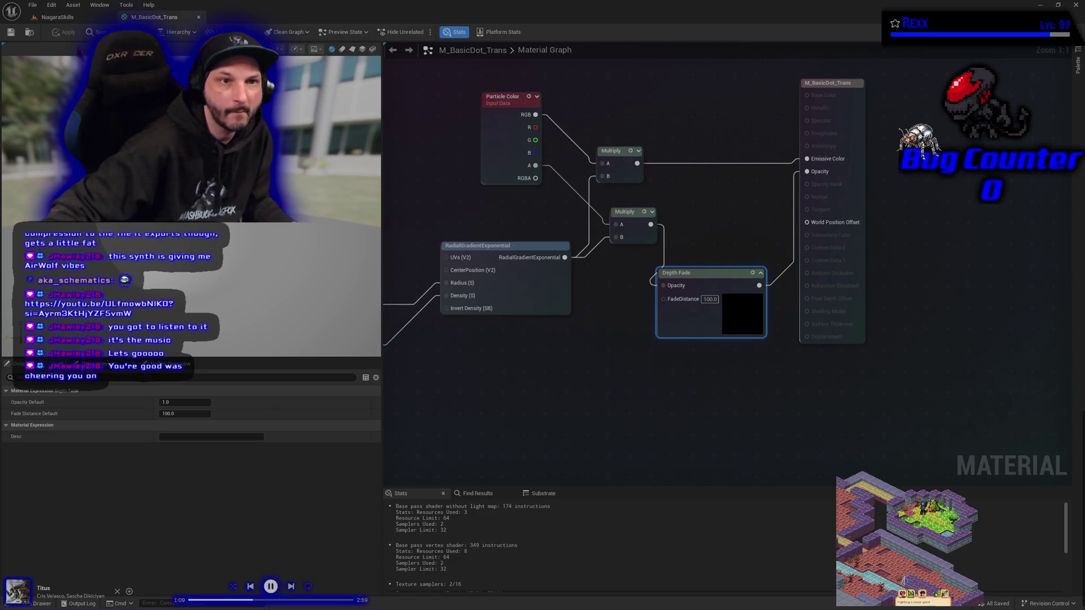
{"action": "left_click", "coordinate": [63, 18]}
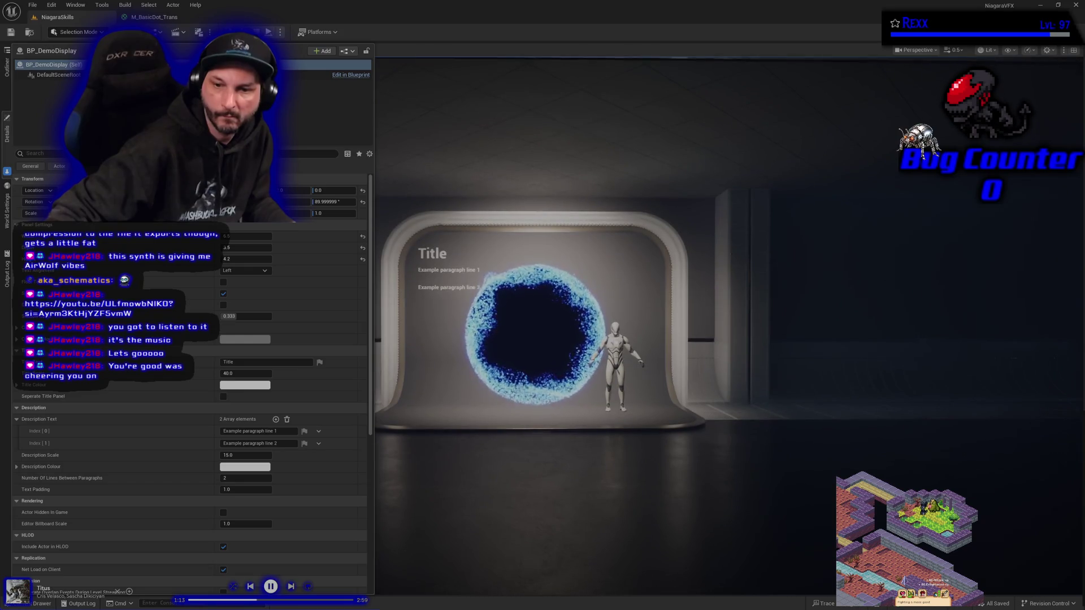
{"action": "key", "text": "f"}
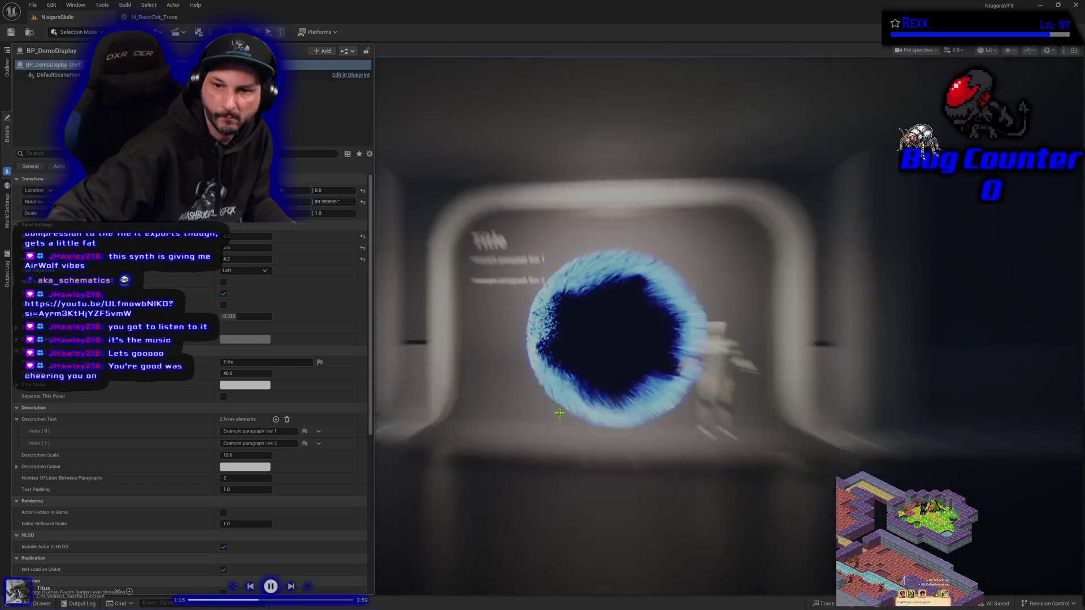
{"action": "key", "text": "d"}
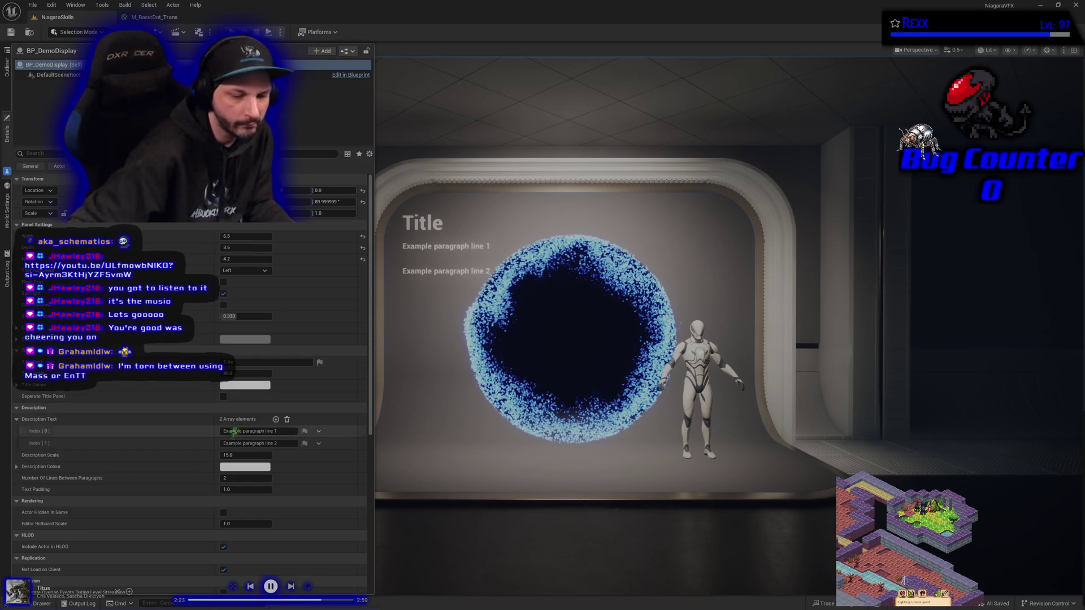
- Create a material instance from M_SubUVMaster_Additive in the Content > Materials folder
{"action": "left_click", "coordinate": [46, 604]}
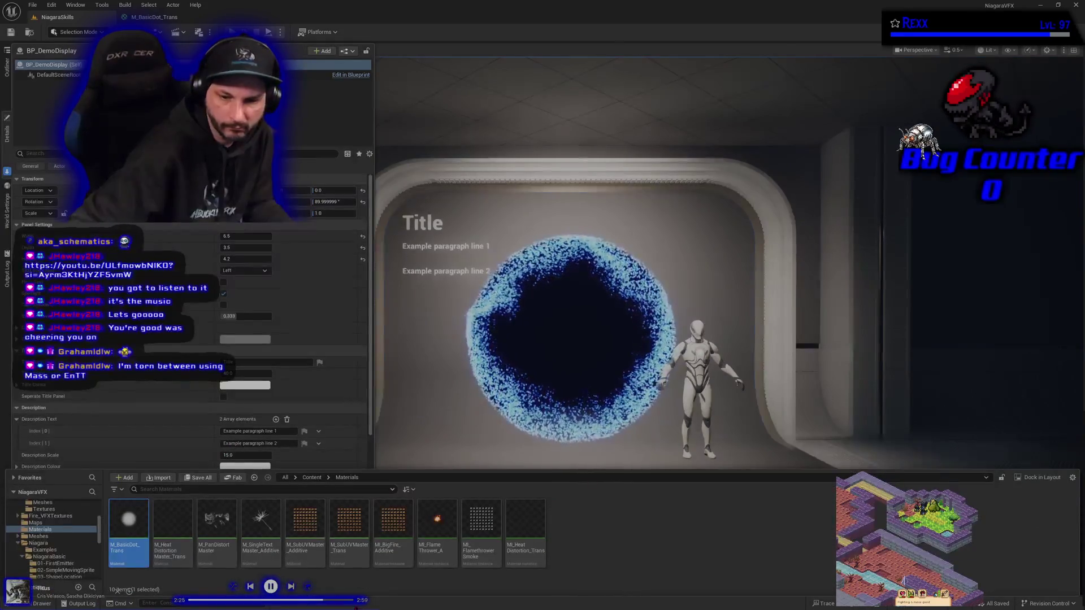
{"action": "left_click", "coordinate": [349, 556]}
{"action": "left_click", "coordinate": [306, 537]}
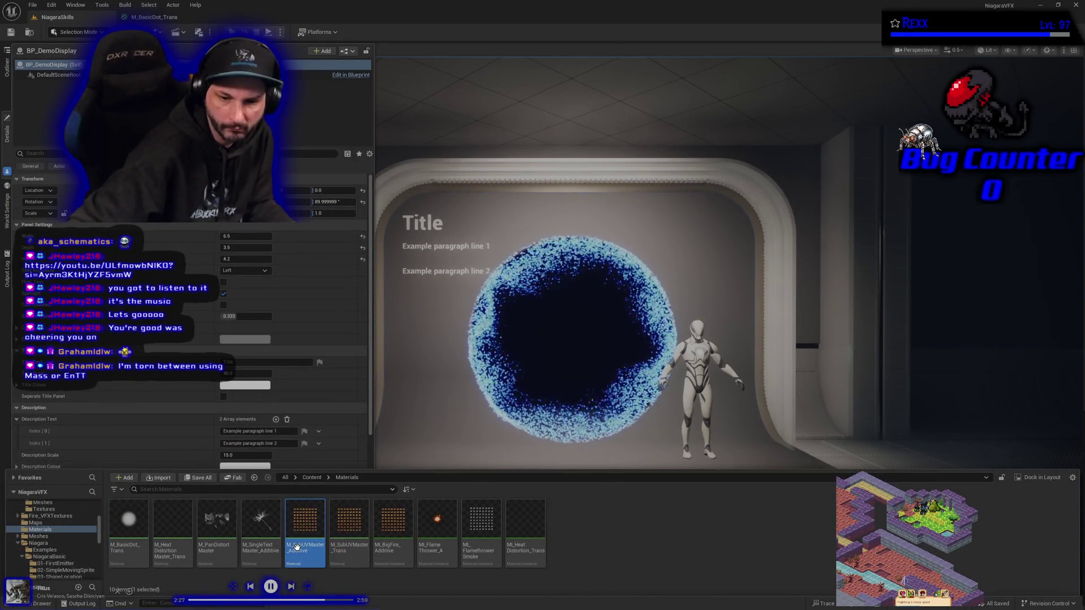
{"action": "right_click", "coordinate": [299, 543]}
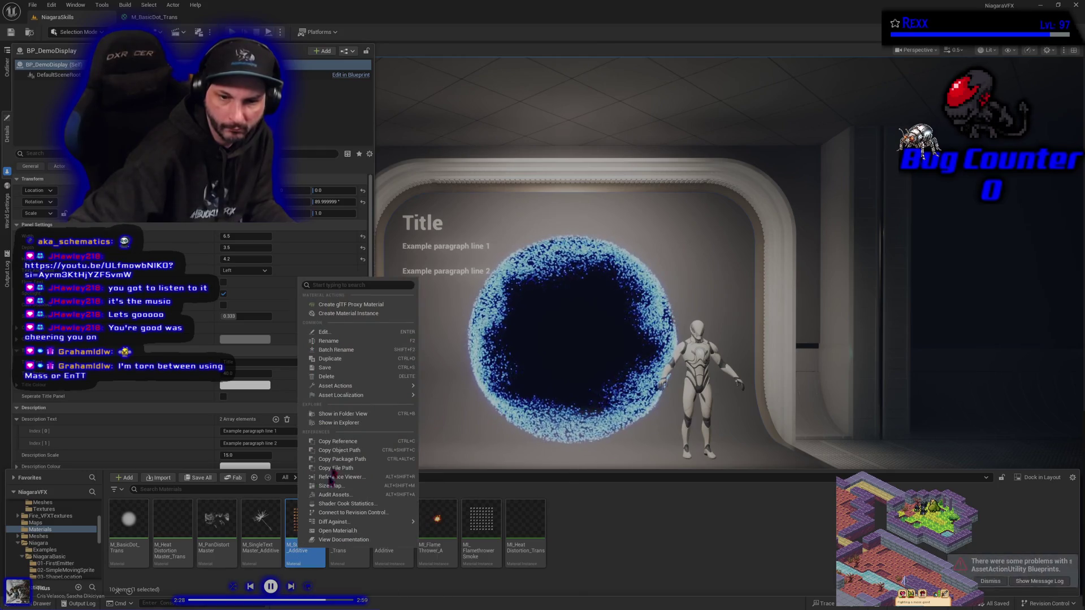
{"action": "left_click", "coordinate": [343, 314]}
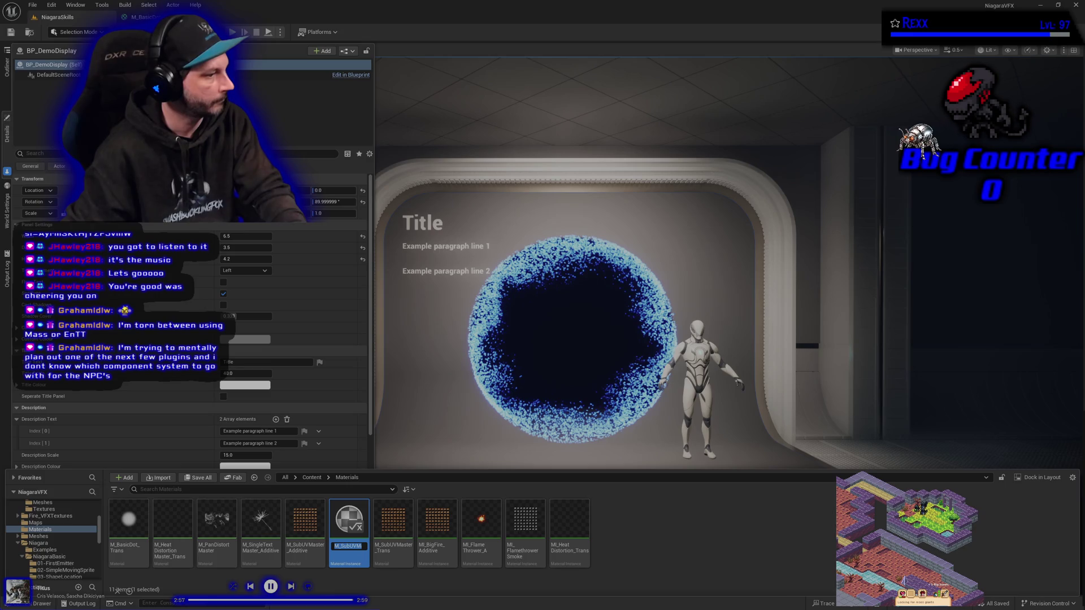
- Rename the new material instance to MI_PortalOuterFire_Additive
{"action": "double_click", "coordinate": [350, 547]}
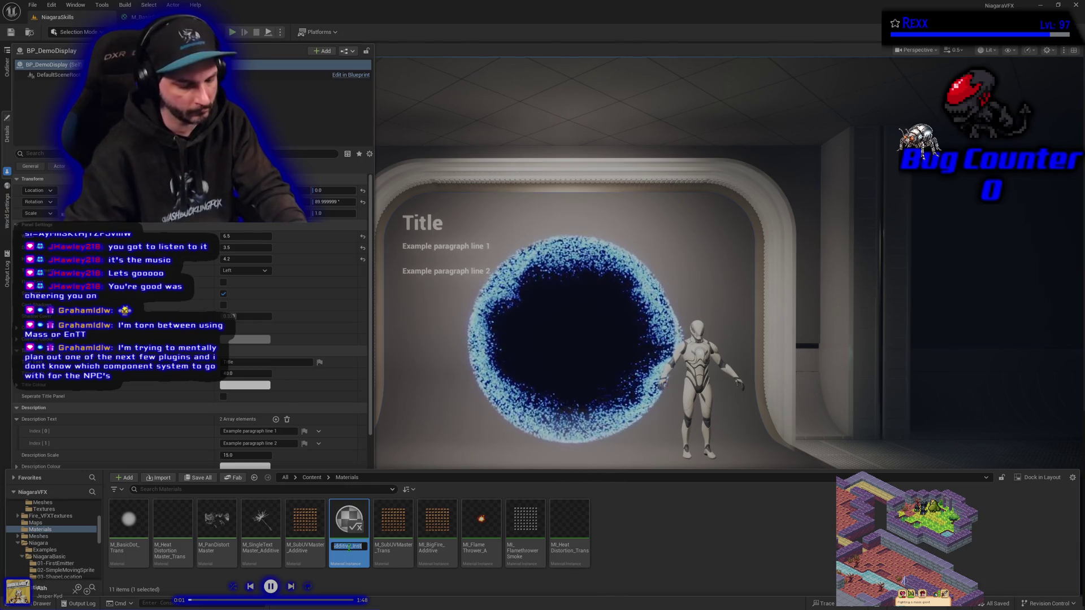
{"action": "type", "text": "MI_"}
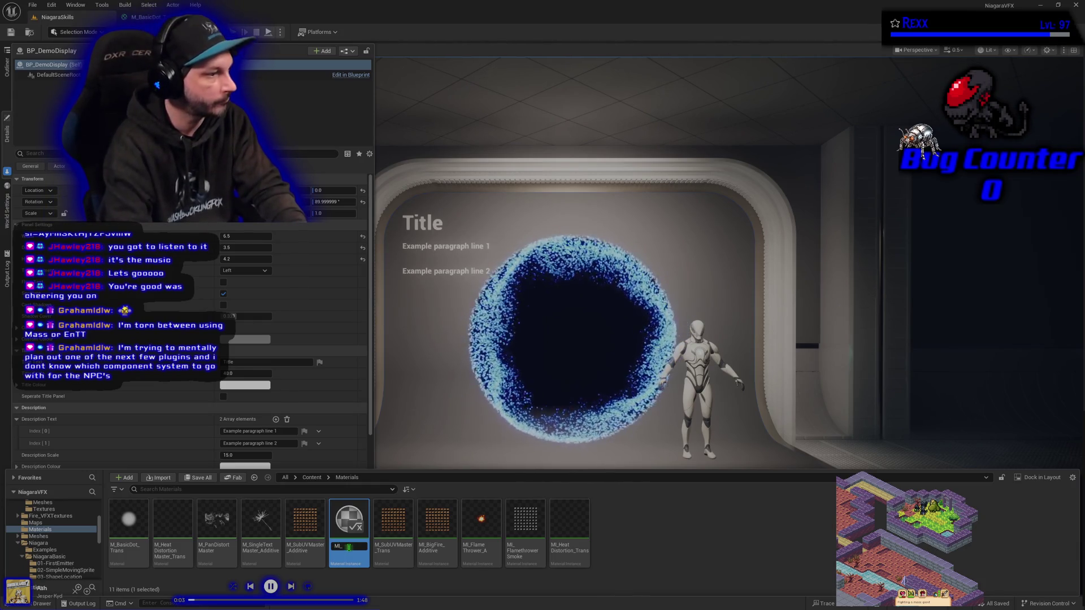
{"action": "type", "text": "Portal"}
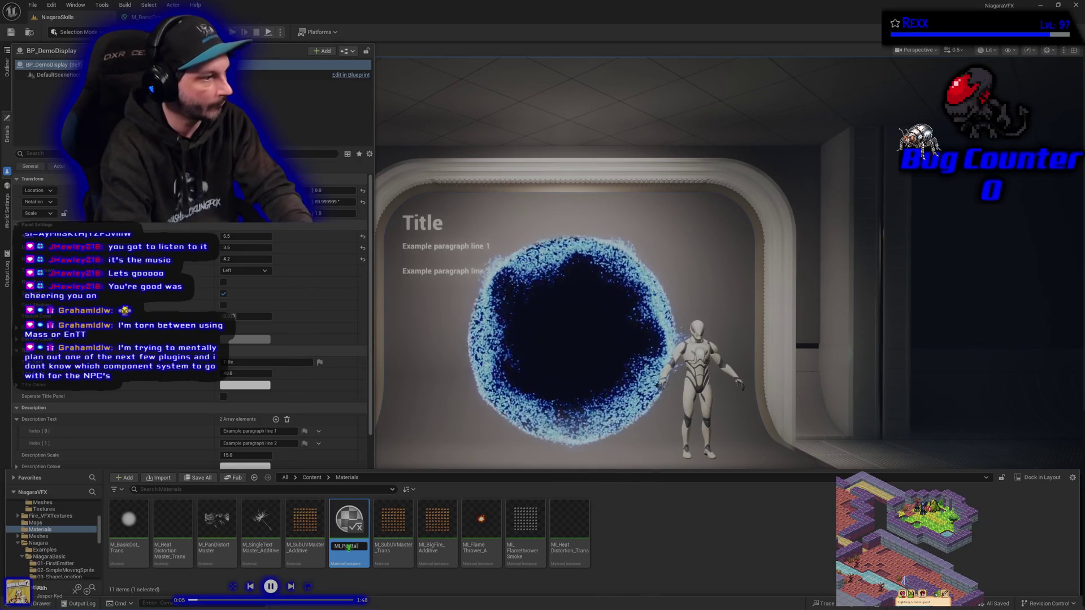
{"action": "type", "text": "Outer"}
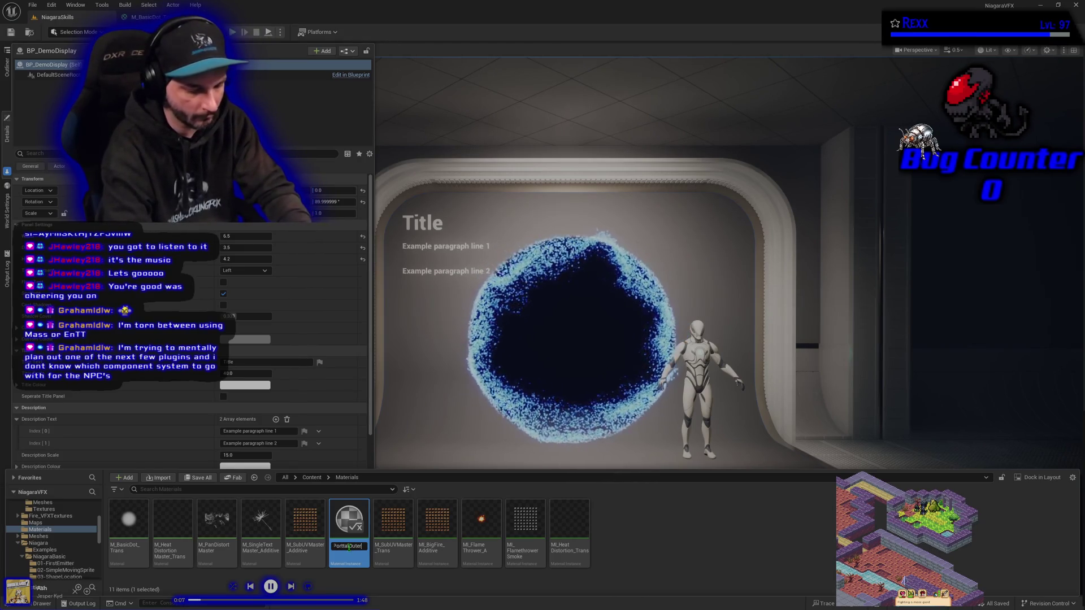
{"action": "type", "text": "FireAdditive"}
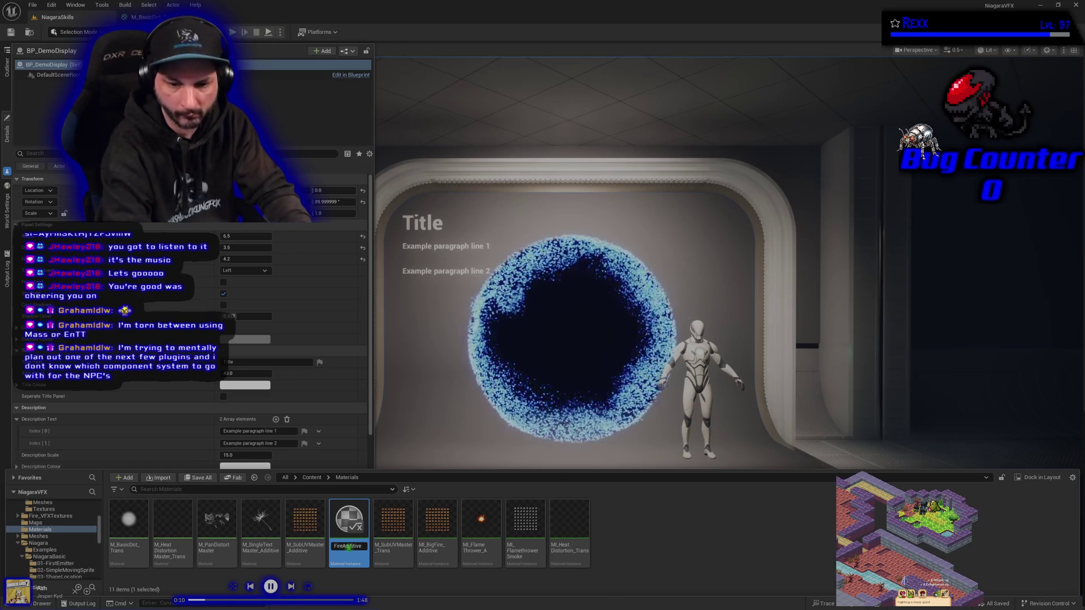
{"action": "key", "text": "Return"}
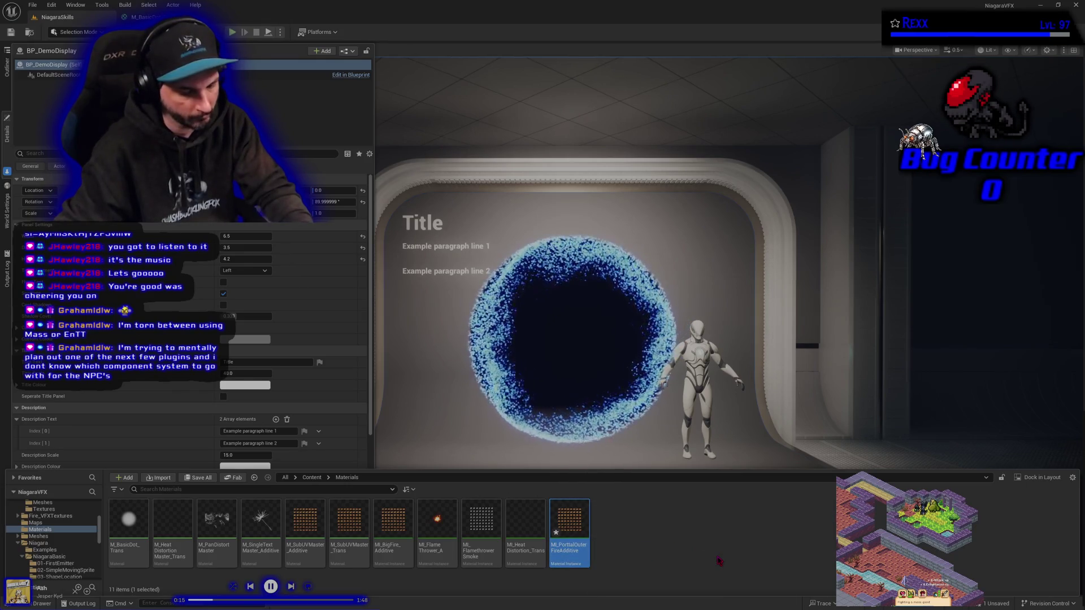
{"action": "key", "text": "F2"}
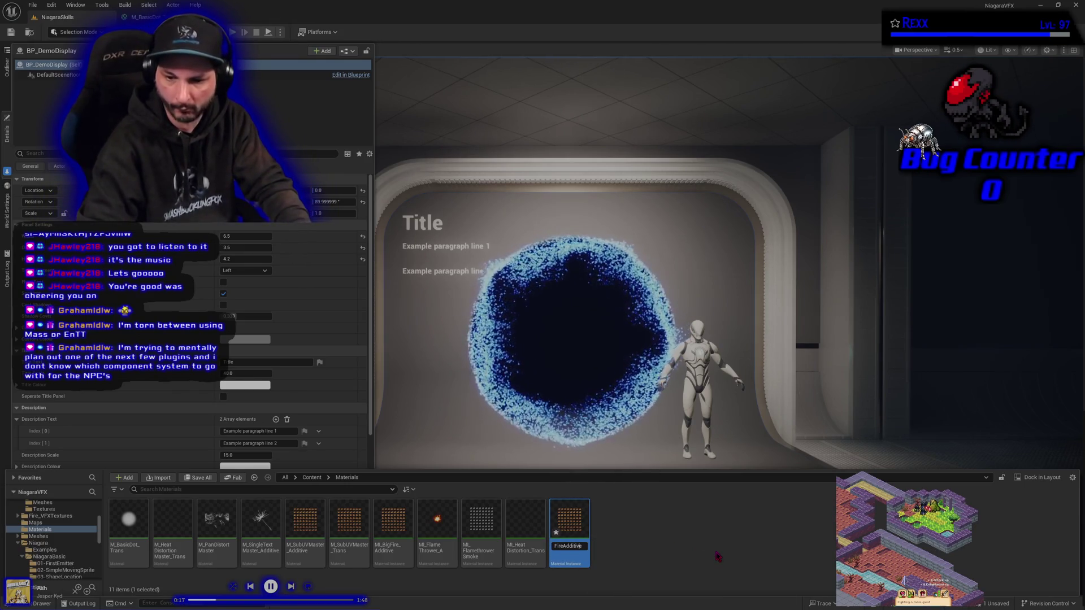
{"action": "key", "text": "Left"}
{"action": "key", "text": "Left"}
{"action": "key", "text": "Left"}
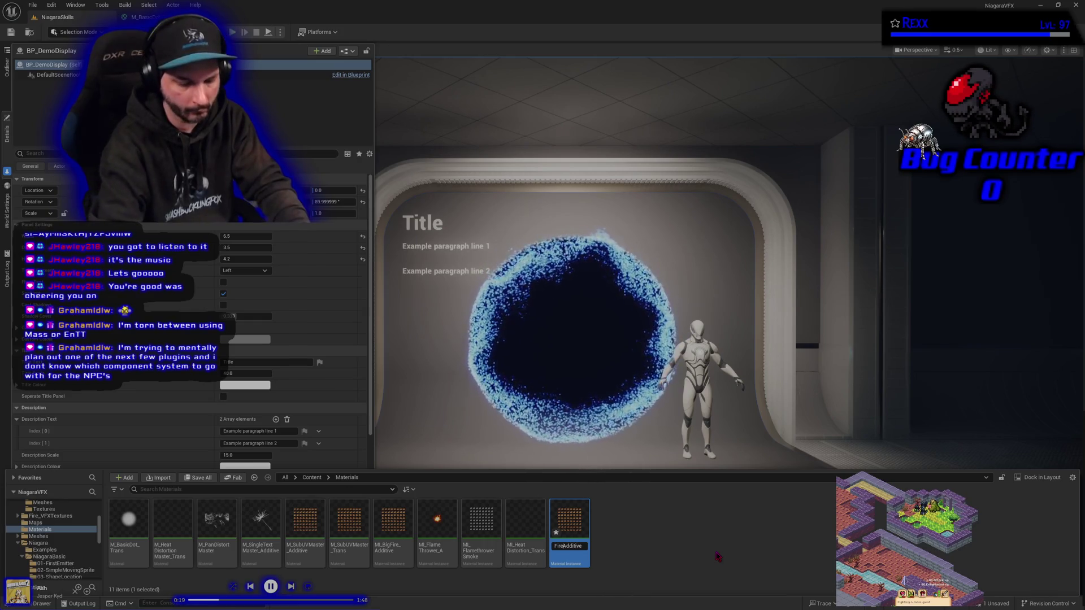
{"action": "type", "text": "_"}
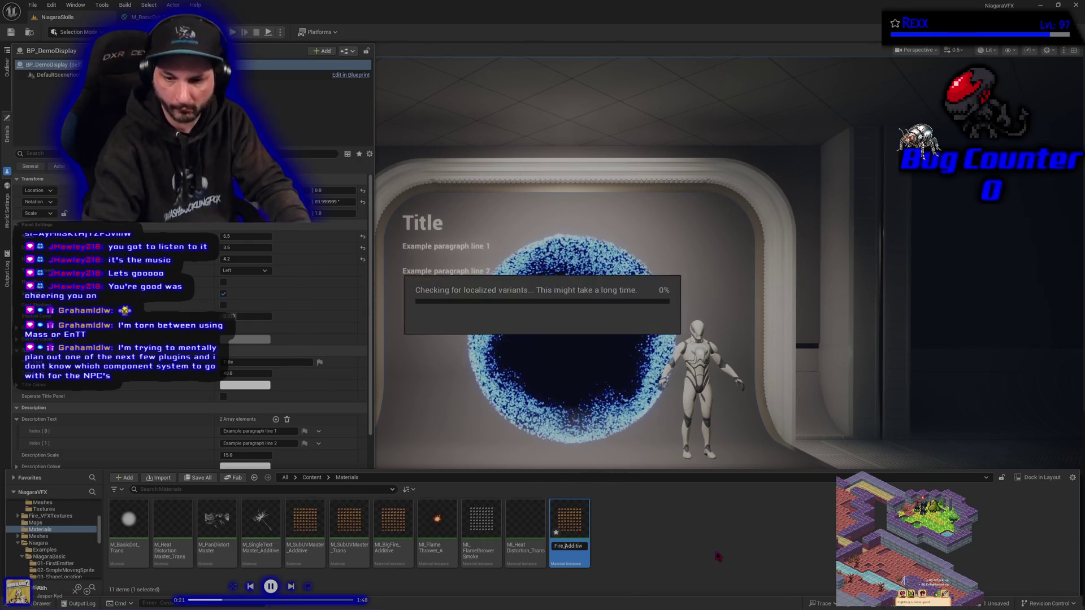
{"action": "key", "text": "Return"}
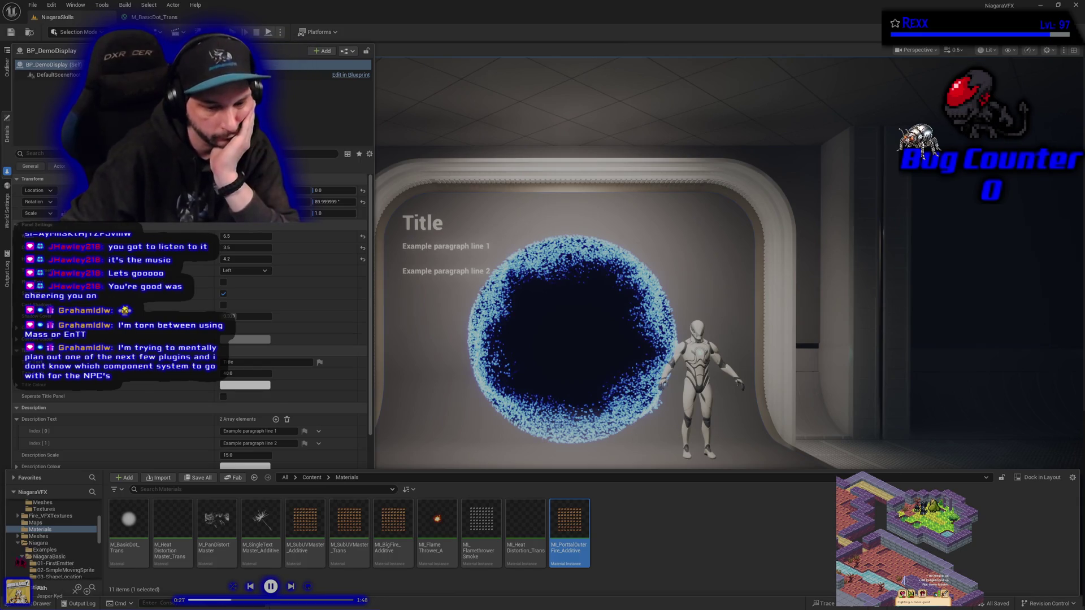
- Move MI_PortalOuterFire_Additive into the Portal folder and show that folder's contents
{"action": "scroll", "coordinate": [40, 560], "scroll_direction": "down", "scroll_amount": 3}
{"action": "left_click_drag", "start_coordinate": [569, 526], "coordinate": [76, 568]}
{"action": "left_click", "coordinate": [96, 583]}
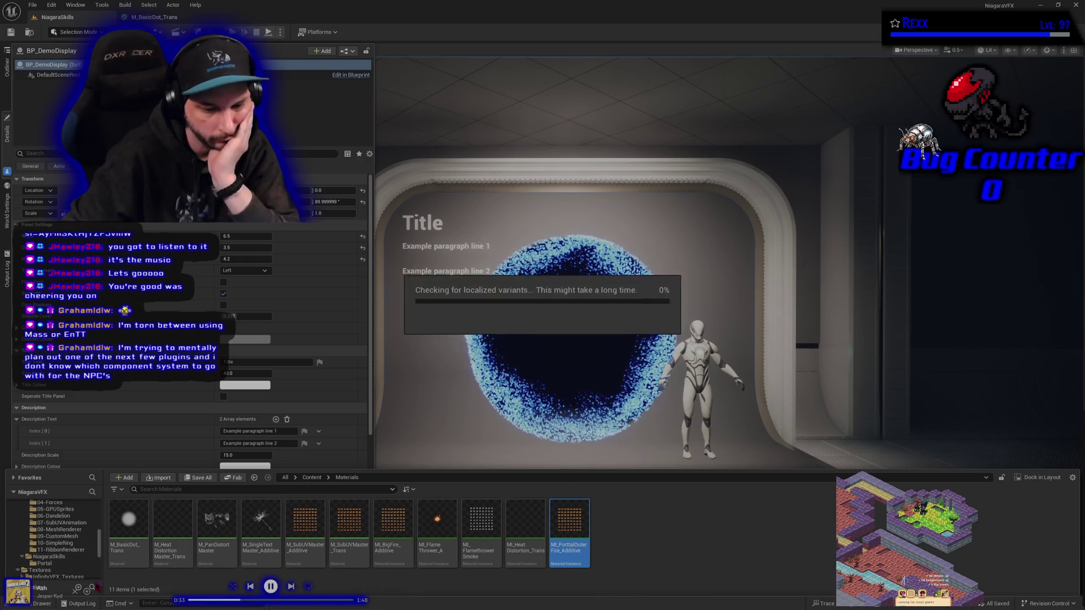
{"action": "left_click", "coordinate": [56, 564]}
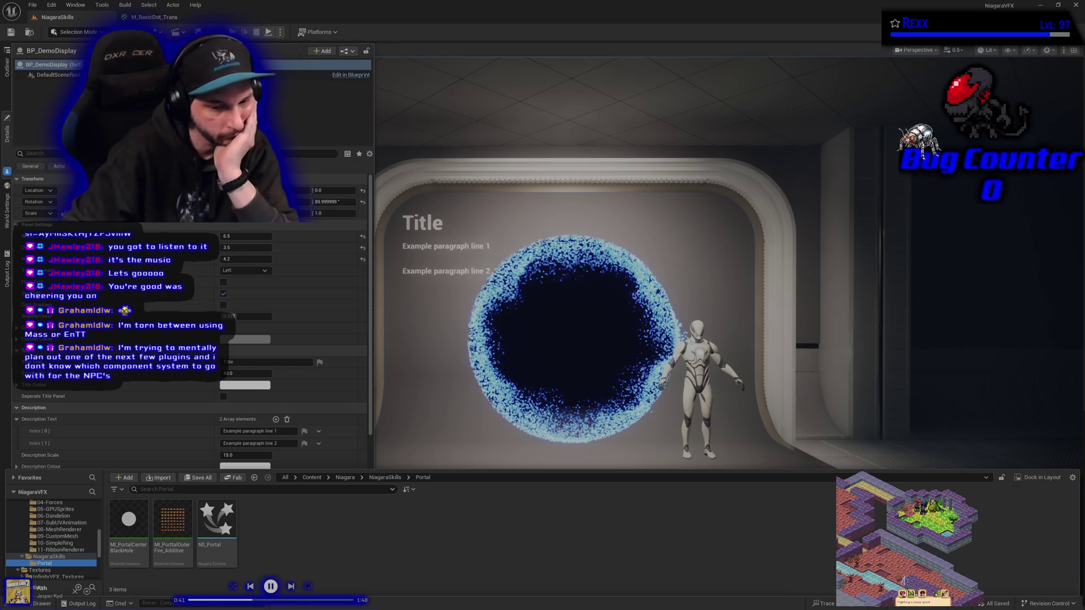
- Swap MI_PortalOuterFire_Additive's bigfire2 texture for T_Fire_SubUV_6X6 and maximize the instance editor
{"action": "double_click", "coordinate": [173, 537]}
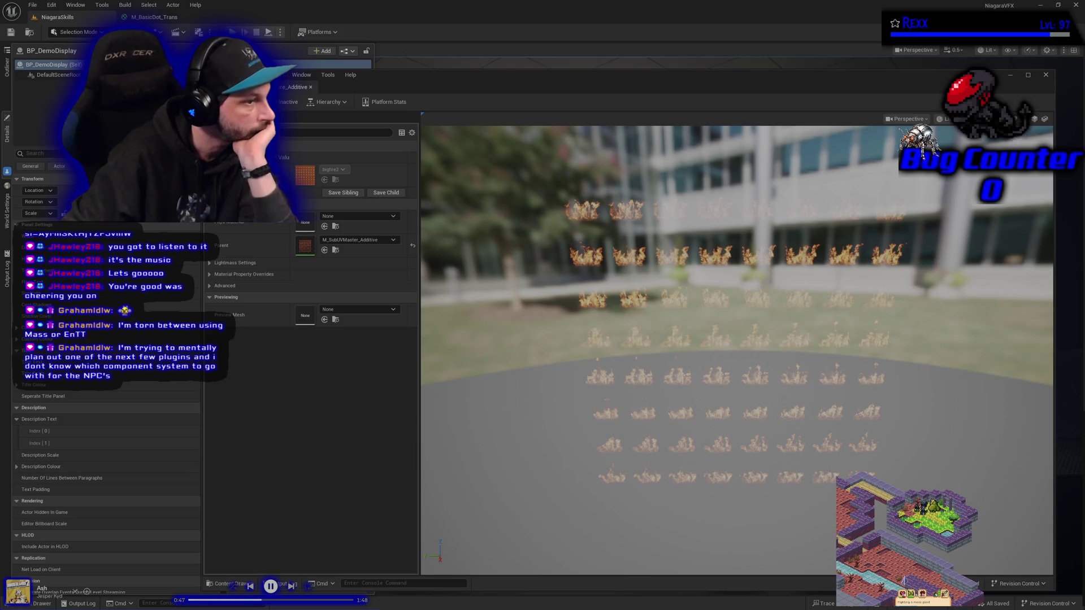
{"action": "left_click", "coordinate": [362, 240]}
{"action": "left_click", "coordinate": [362, 239]}
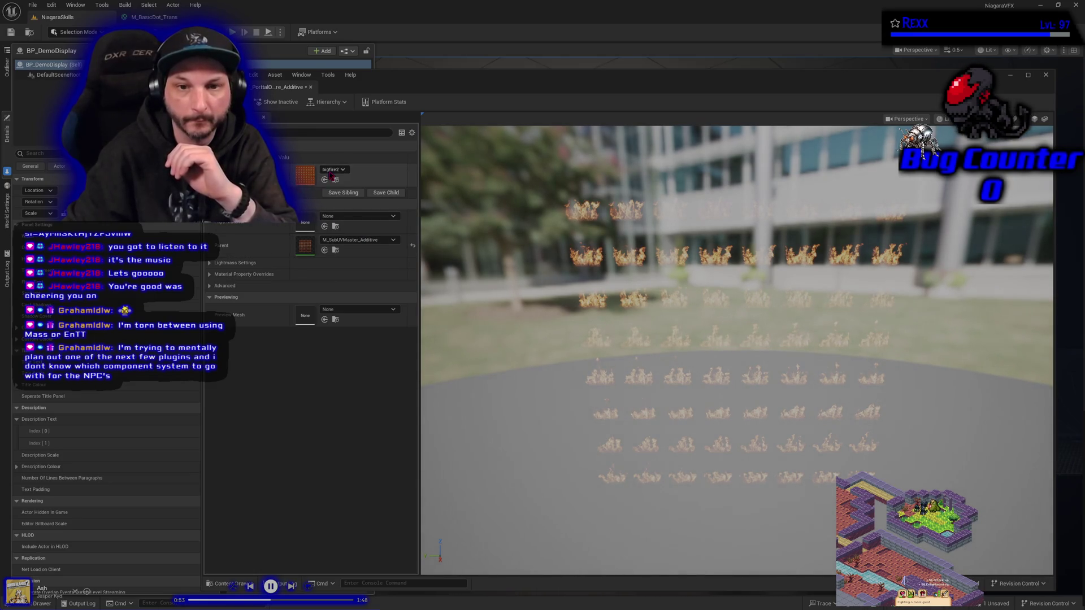
{"action": "left_click", "coordinate": [332, 170]}
{"action": "type", "text": "t_Masin"}
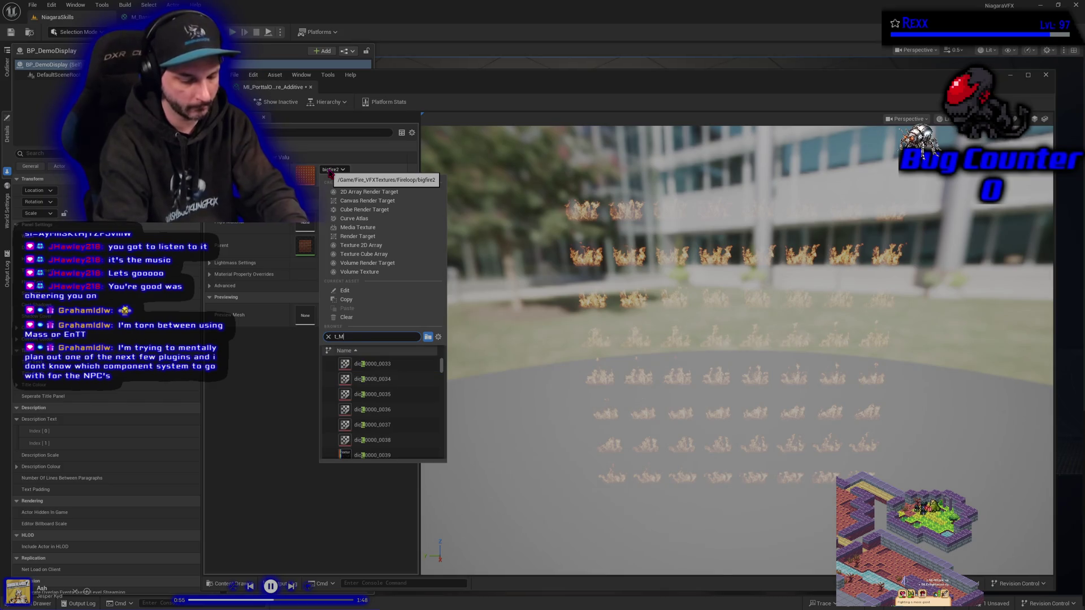
{"action": "key", "text": "BackSpace"}
{"action": "key", "text": "BackSpace"}
{"action": "key", "text": "BackSpace"}
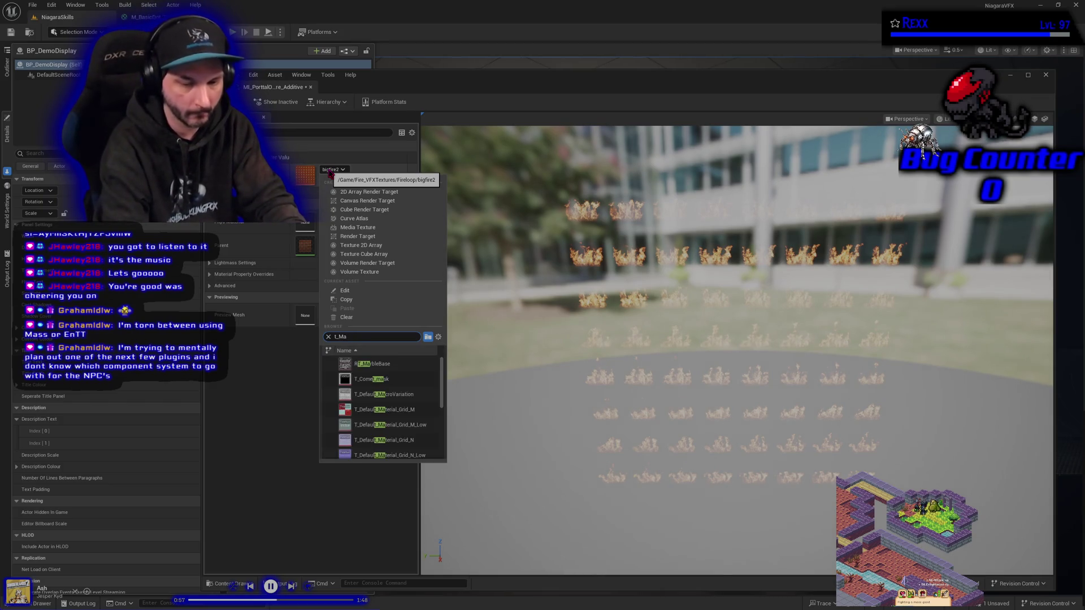
{"action": "type", "text": "in"}
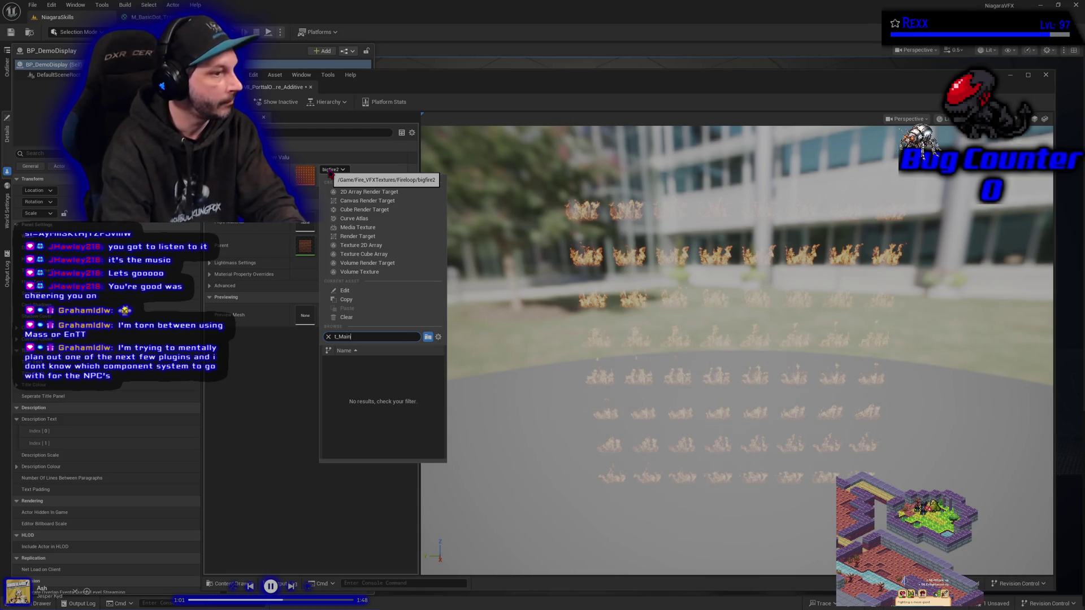
{"action": "key", "text": "BackSpace"}
{"action": "key", "text": "BackSpace"}
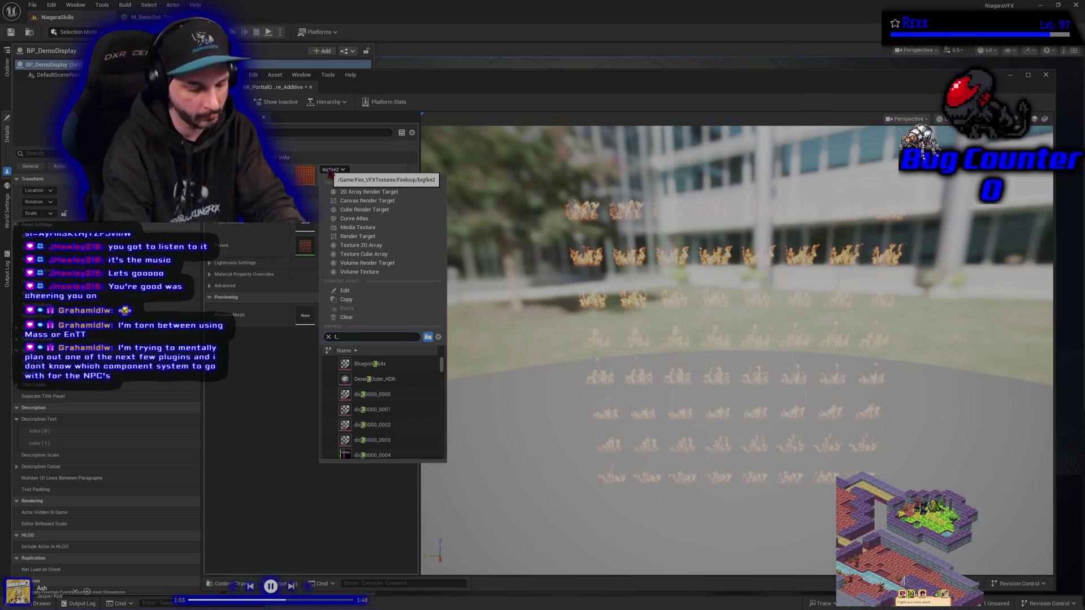
{"action": "type", "text": "fire"}
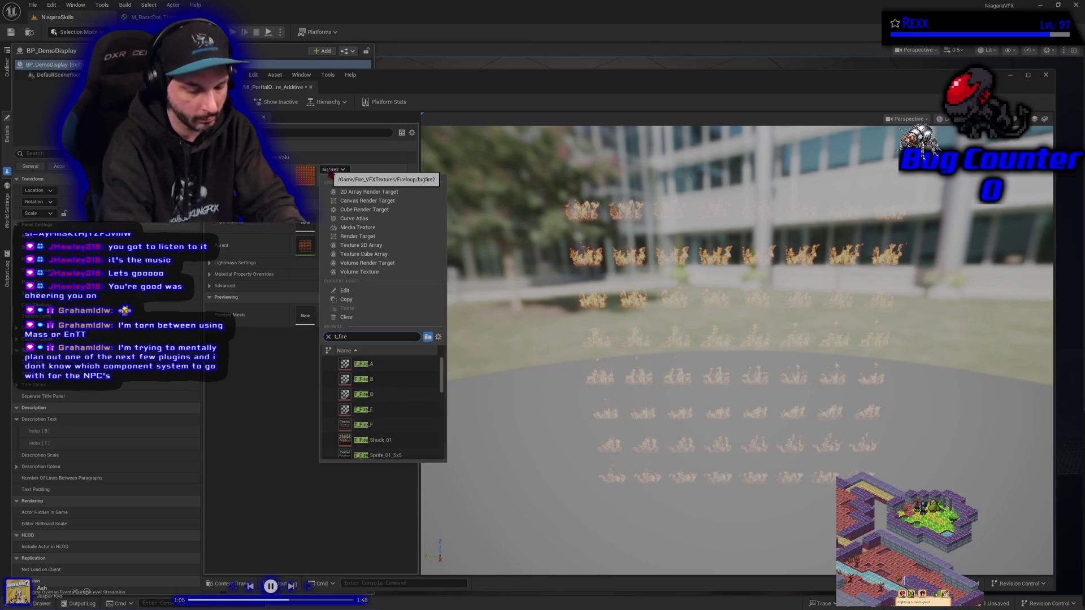
{"action": "type", "text": "_sub"}
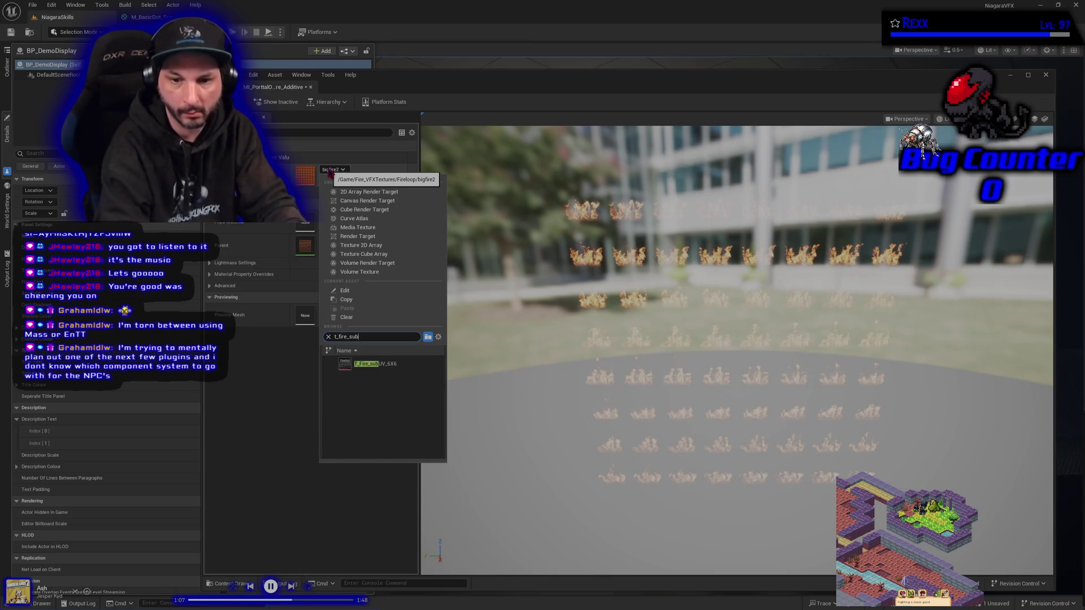
{"action": "left_click", "coordinate": [373, 364]}
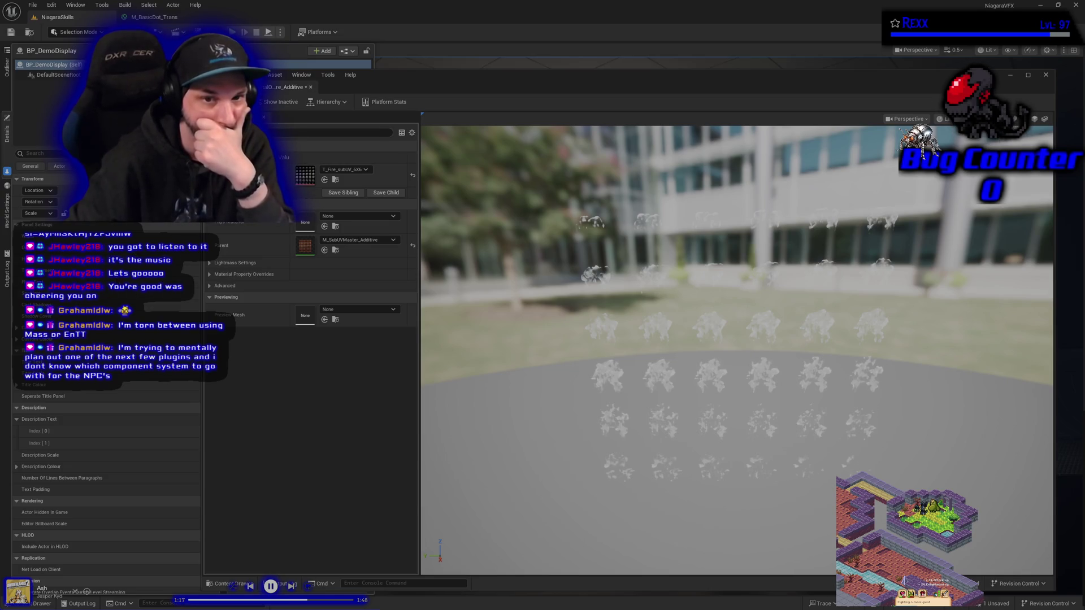
{"action": "left_click_drag", "start_coordinate": [291, 86], "coordinate": [243, 18]}
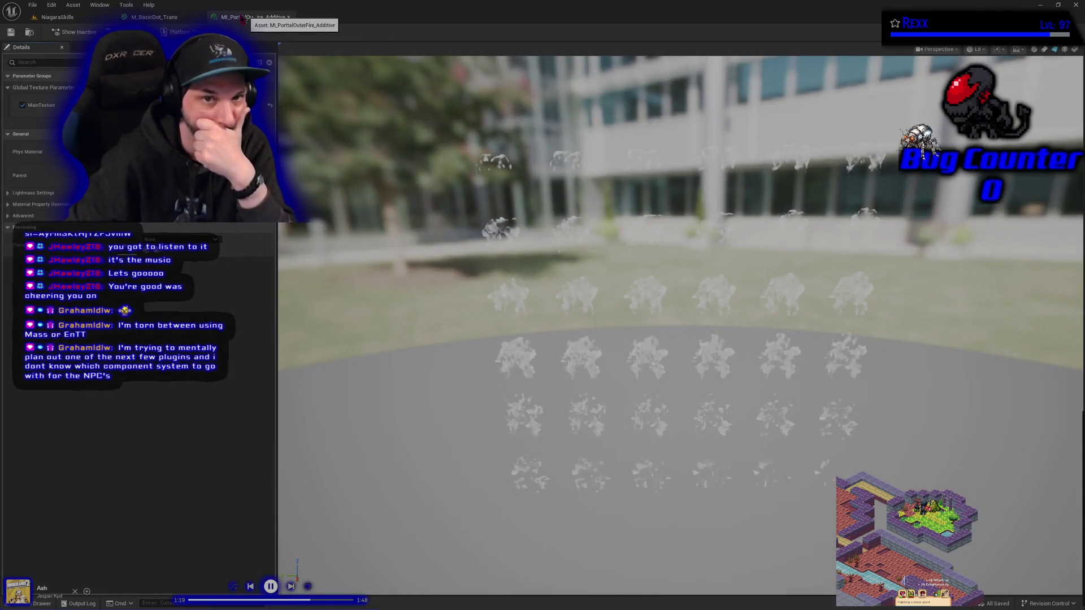
- Open the NS_Portal system from the Portal folder in the Niagara editor
{"action": "left_click", "coordinate": [144, 17]}
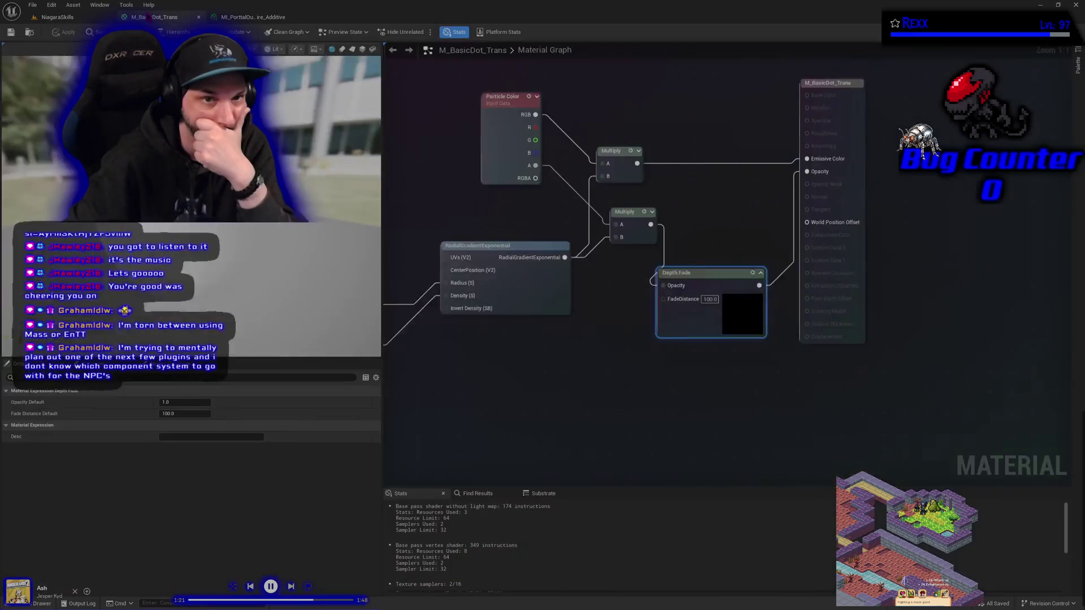
{"action": "left_click", "coordinate": [38, 603]}
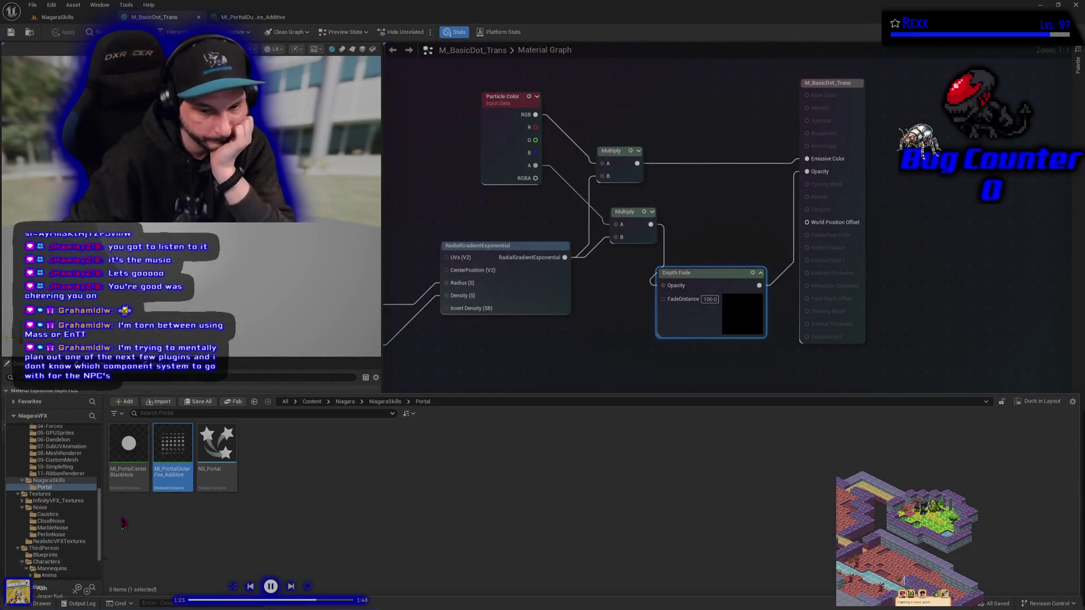
{"action": "left_click", "coordinate": [206, 481]}
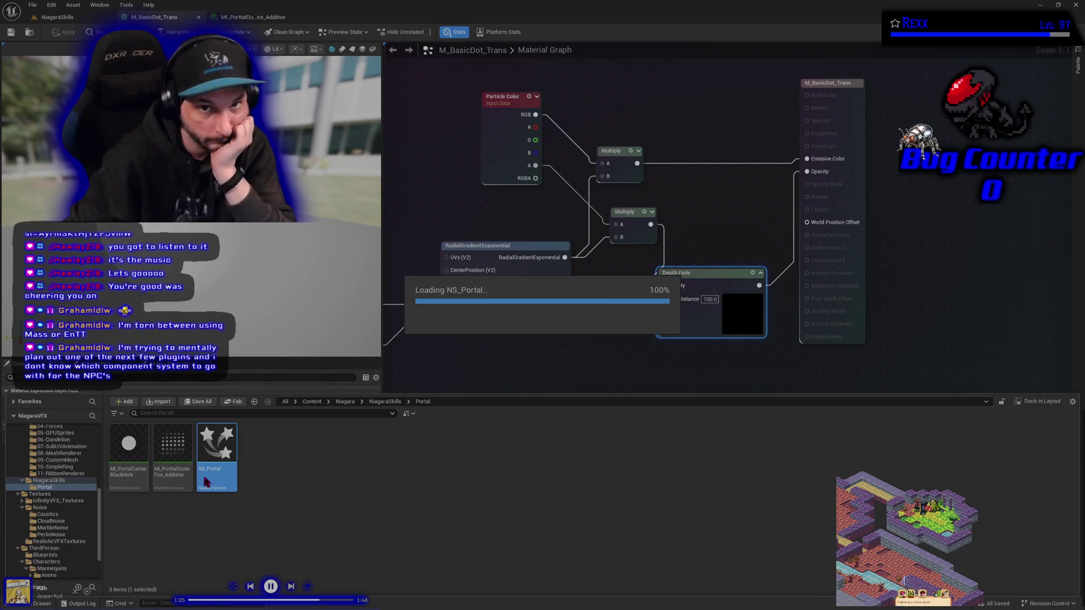
{"action": "double_click", "coordinate": [207, 480]}
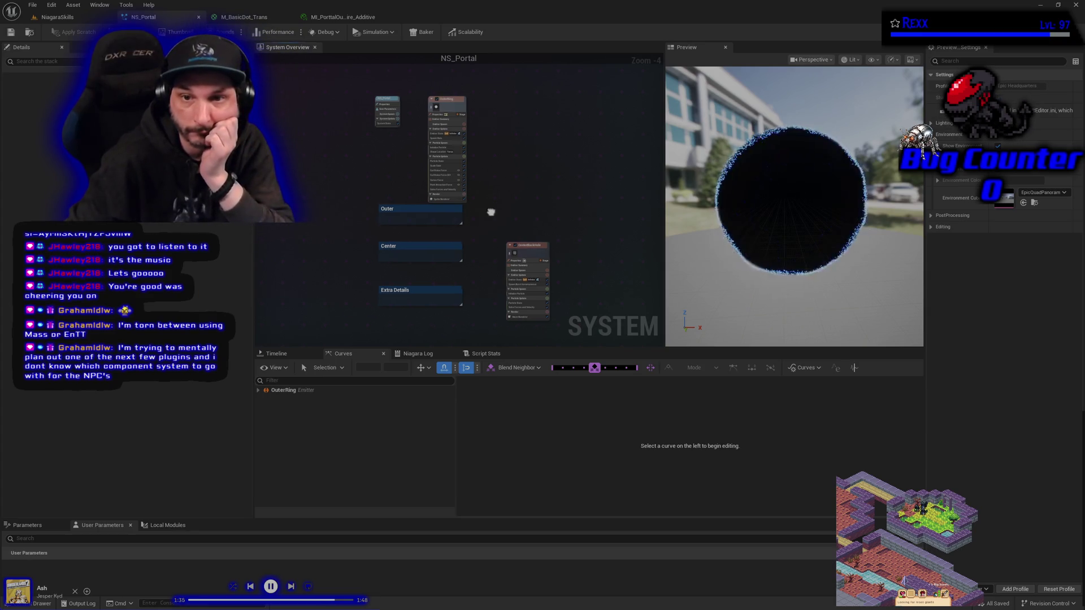
- Add a Scale Color module to OuterRing's Particle Update stage
{"action": "left_click_drag", "start_coordinate": [463, 175], "coordinate": [467, 202]}
{"action": "scroll", "coordinate": [467, 203], "scroll_direction": "up", "scroll_amount": 4}
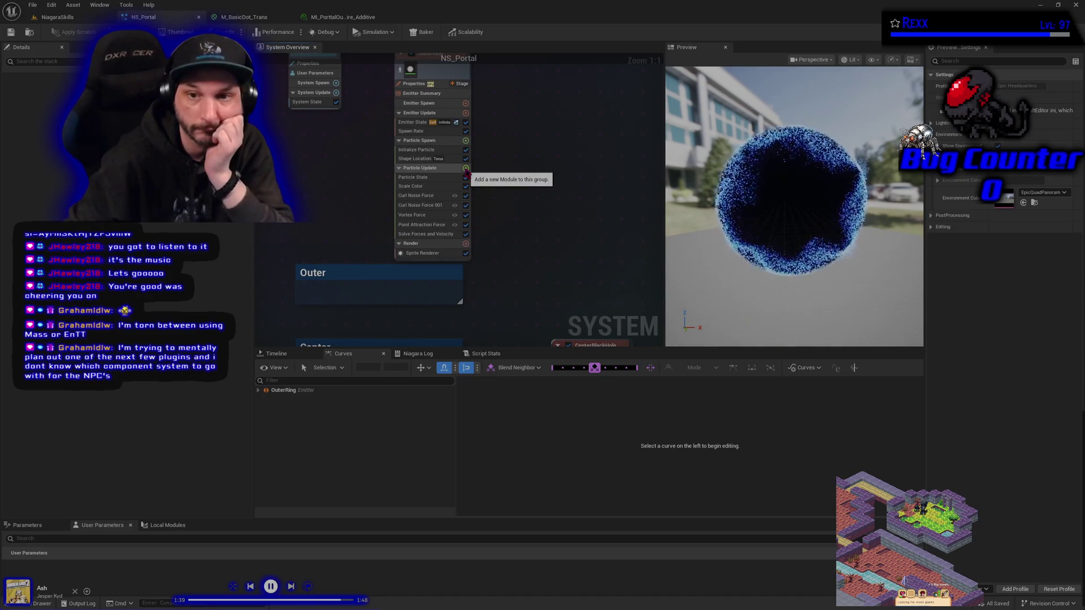
{"action": "left_click", "coordinate": [466, 168]}
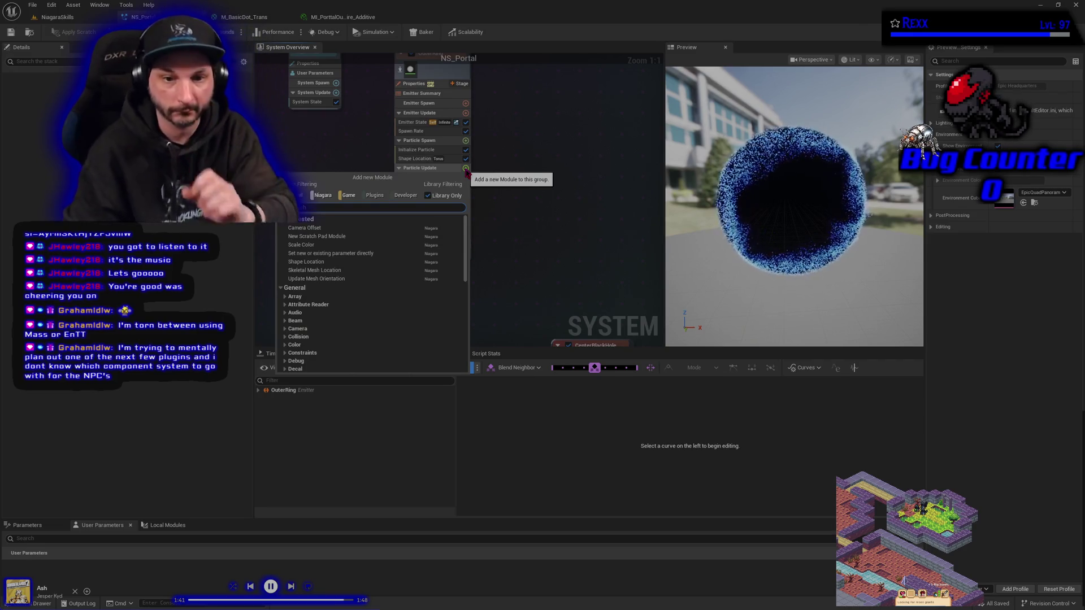
{"action": "type", "text": "sca"}
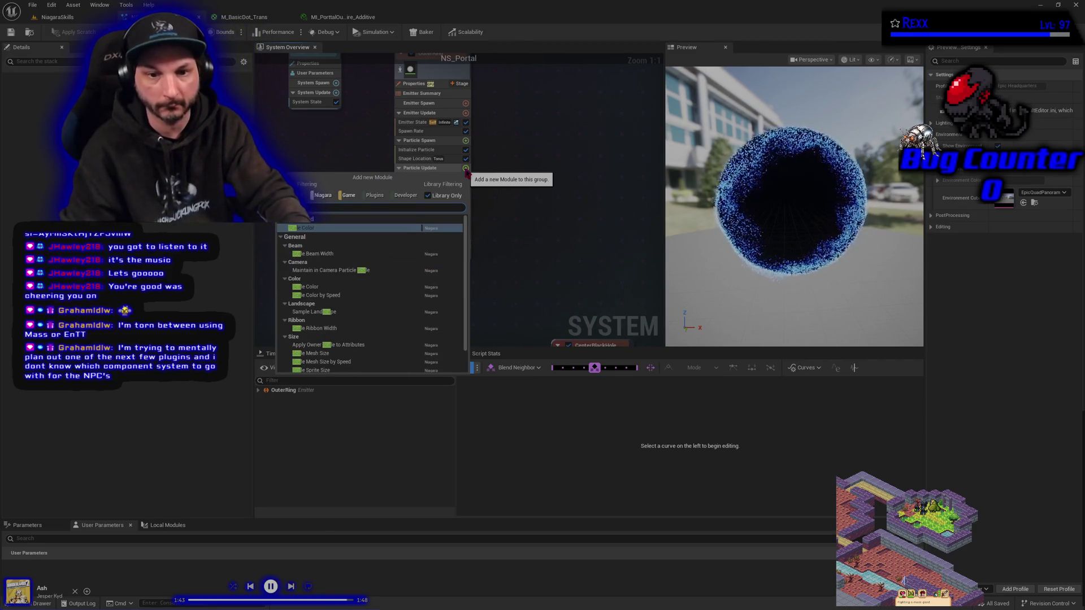
{"action": "type", "text": "le"}
{"action": "key", "text": "BackSpace"}
{"action": "key", "text": "BackSpace"}
{"action": "key", "text": "BackSpace"}
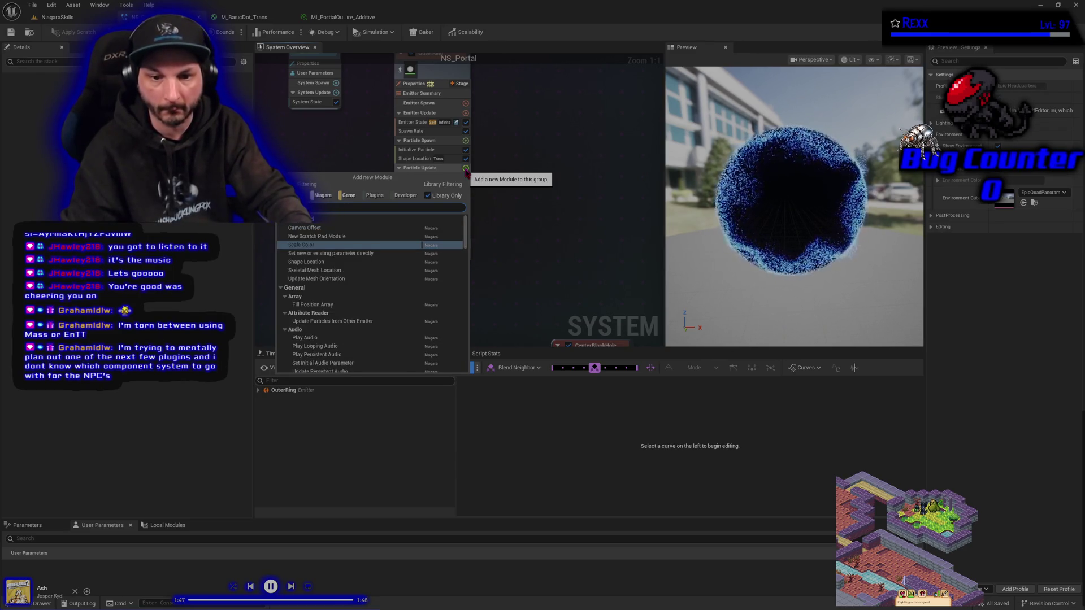
{"action": "type", "text": "s"}
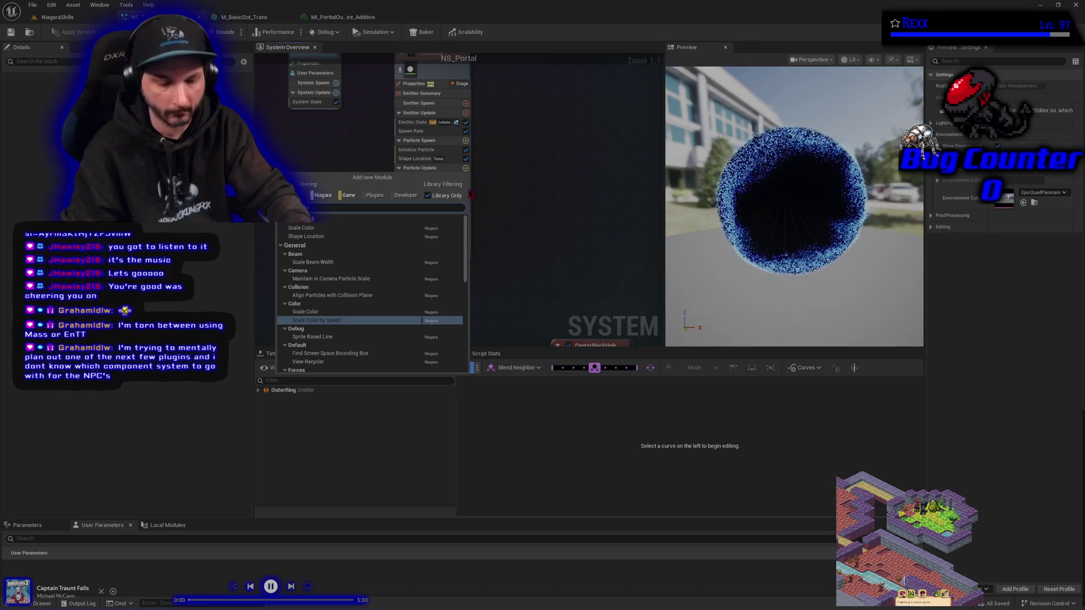
{"action": "left_click", "coordinate": [349, 330]}
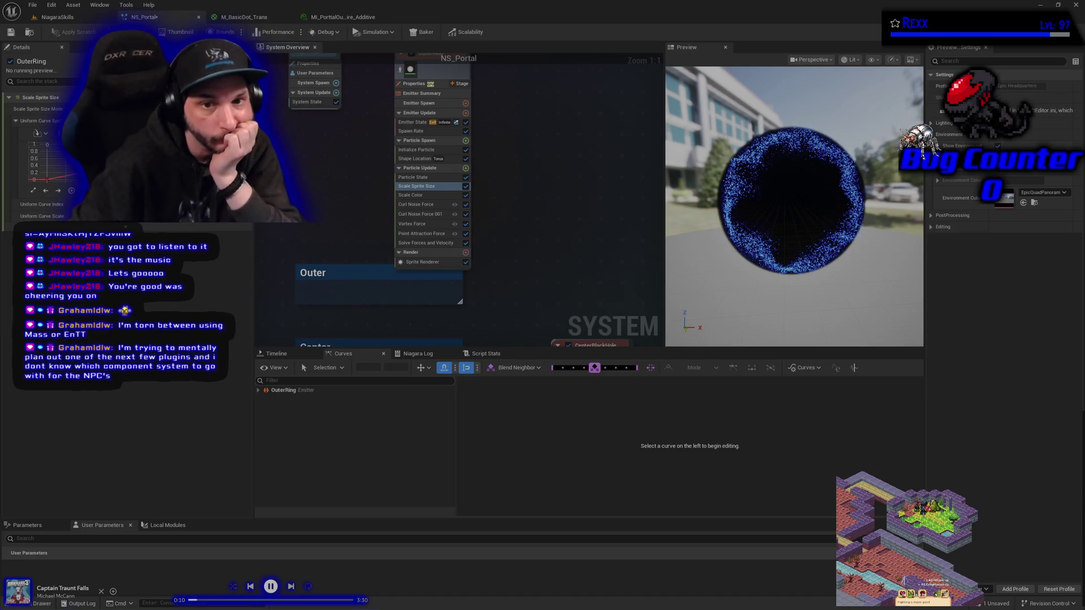
- Pick a new uniform curve for OuterRing's Scale Sprite Size and save NS_Portal
{"action": "left_click_drag", "start_coordinate": [254, 429], "coordinate": [307, 429]}
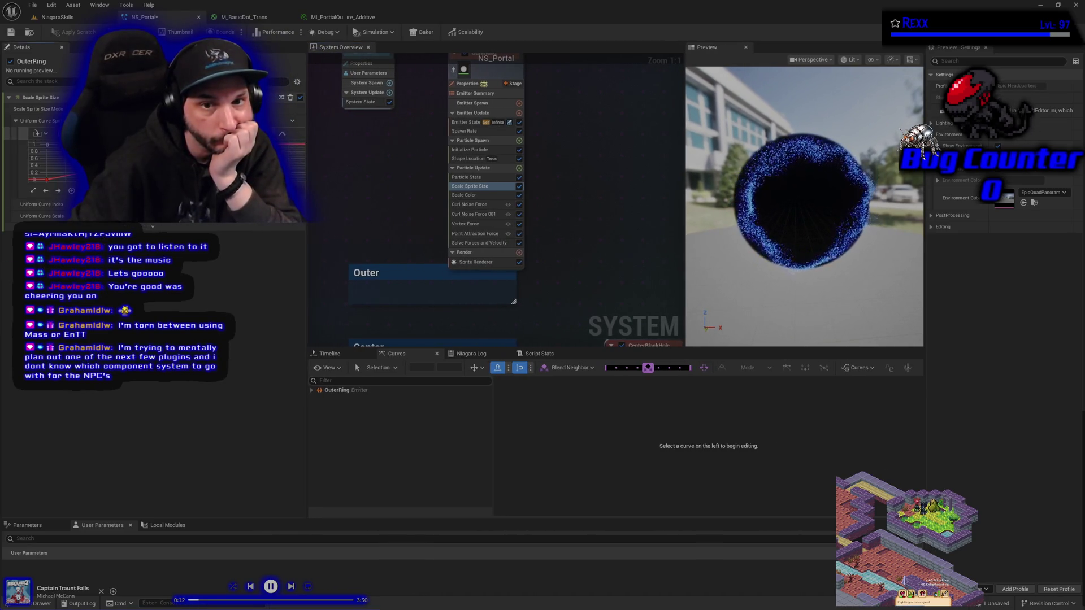
{"action": "left_click", "coordinate": [35, 161]}
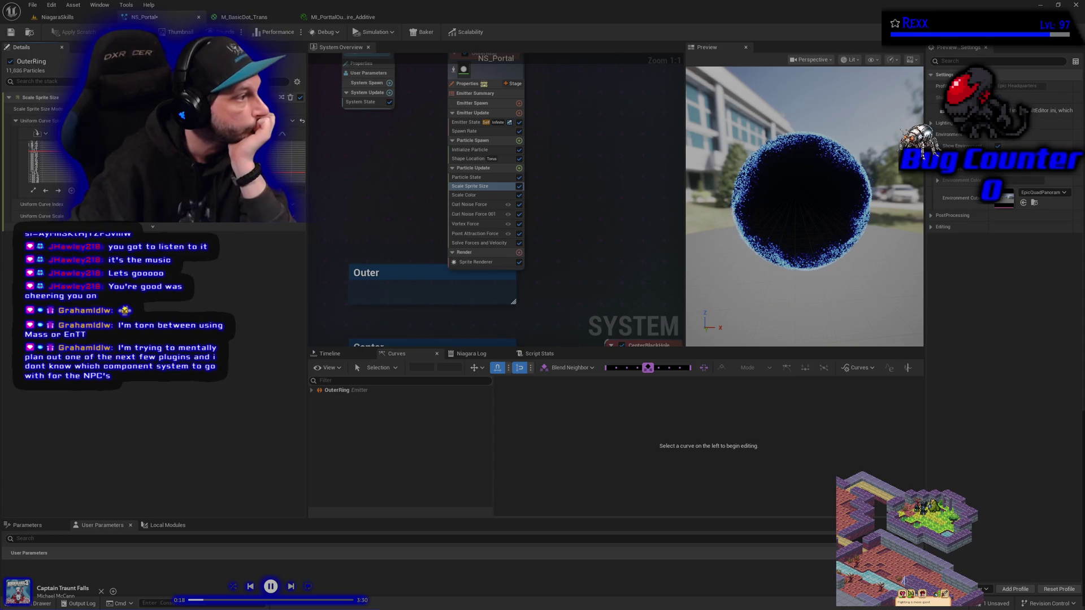
{"action": "key", "text": "ctrl+s"}
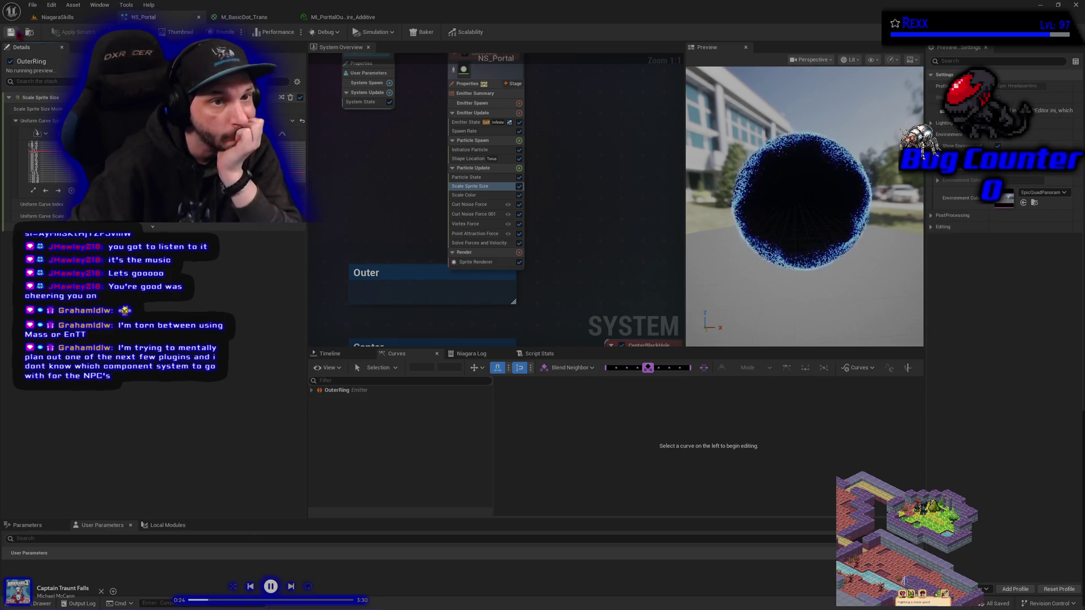
{"action": "left_click", "coordinate": [33, 6]}
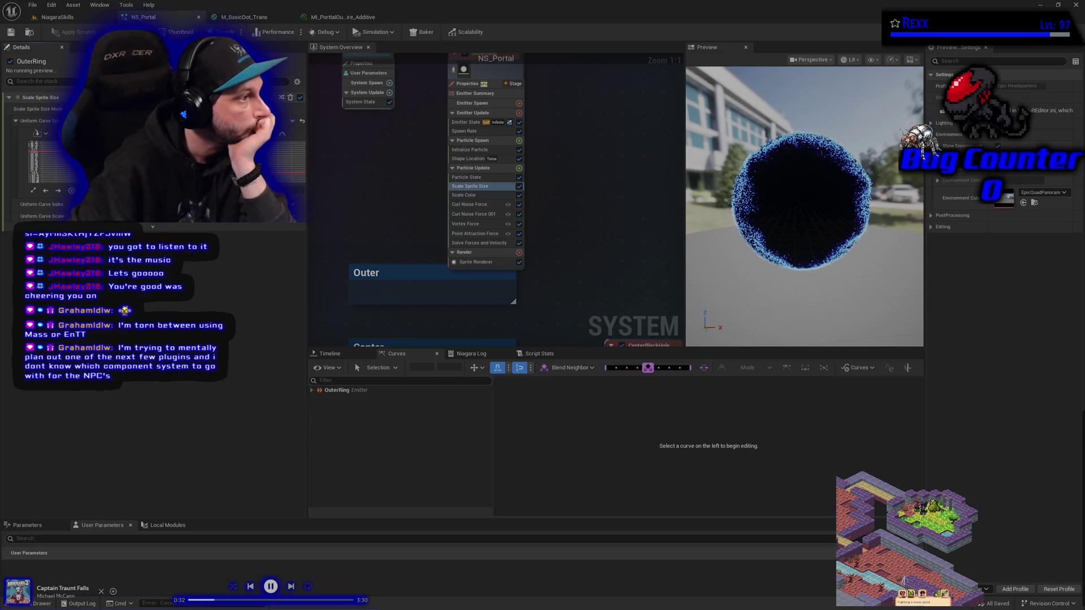
{"action": "left_click_drag", "start_coordinate": [374, 177], "coordinate": [338, 253]}
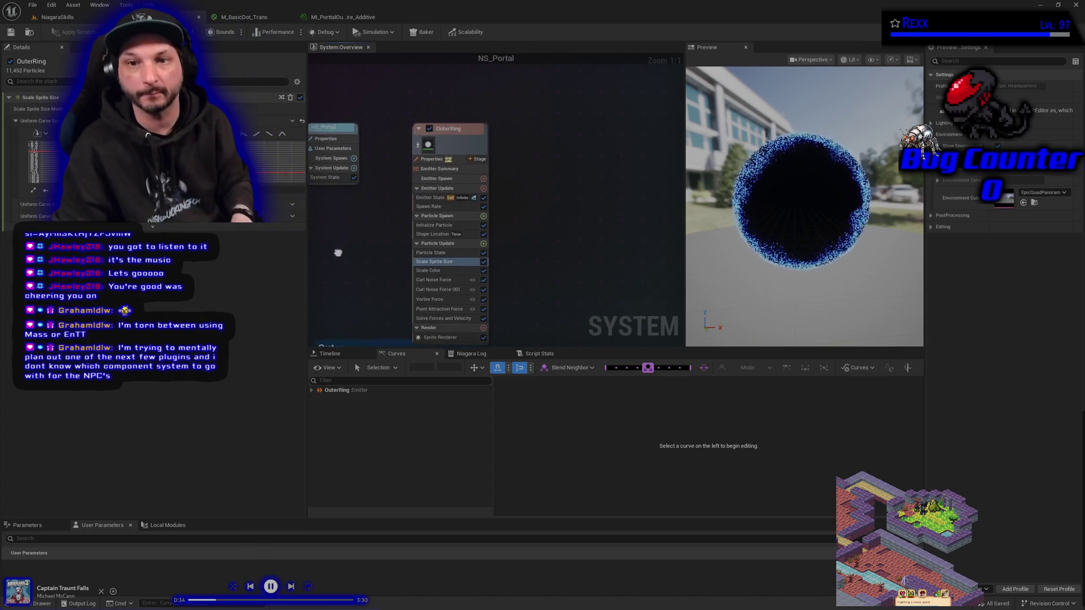
- Copy and paste the OuterRing emitter, placing the duplicate alongside it and renaming it OuterFire
{"action": "left_click", "coordinate": [463, 148]}
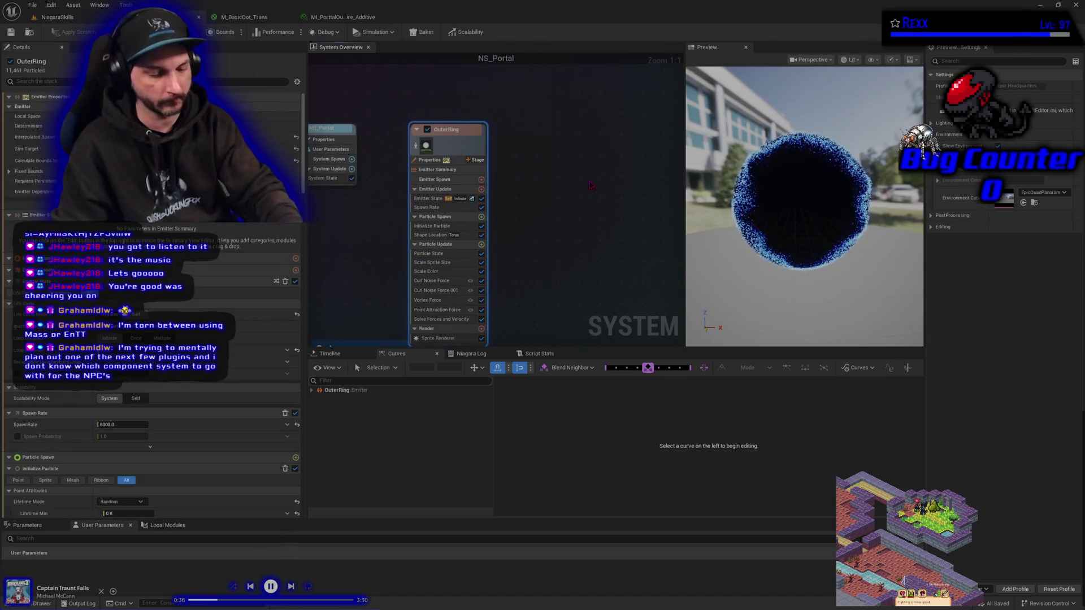
{"action": "key", "text": "ctrl+c"}
{"action": "key", "text": "ctrl+v"}
{"action": "mouse_move", "coordinate": [628, 182]}
{"action": "left_mouse_down"}
{"action": "mouse_move", "coordinate": [602, 174]}
{"action": "mouse_move", "coordinate": [568, 133]}
{"action": "left_mouse_up"}
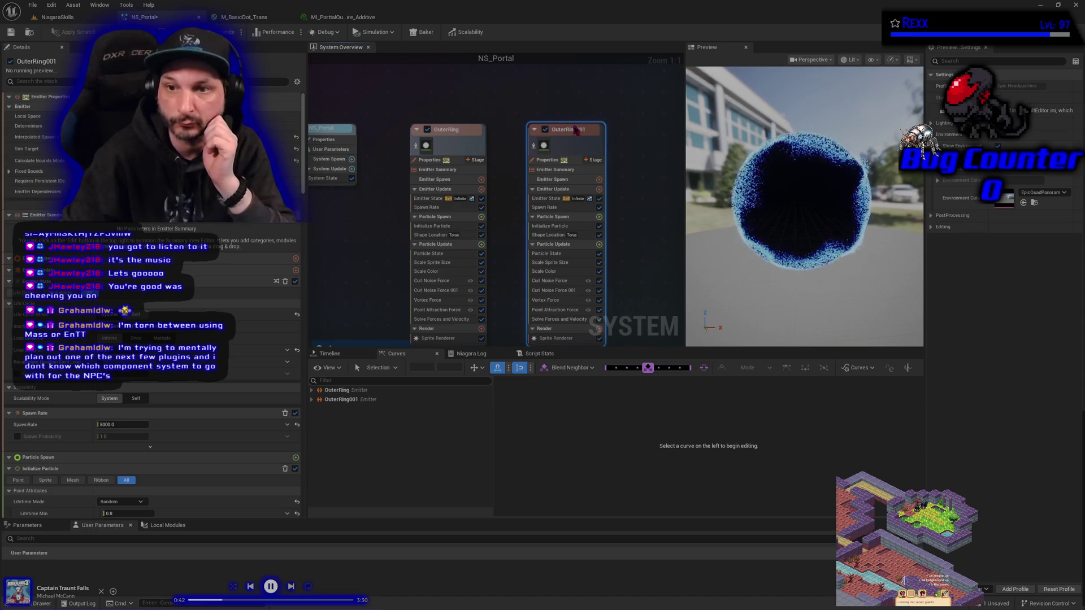
{"action": "double_click", "coordinate": [576, 129]}
{"action": "key", "text": "BackSpace"}
{"action": "key", "text": "BackSpace"}
{"action": "key", "text": "BackSpace"}
{"action": "key", "text": "BackSpace"}
{"action": "key", "text": "BackSpace"}
{"action": "type", "text": "Fire"}
{"action": "key", "text": "Return"}
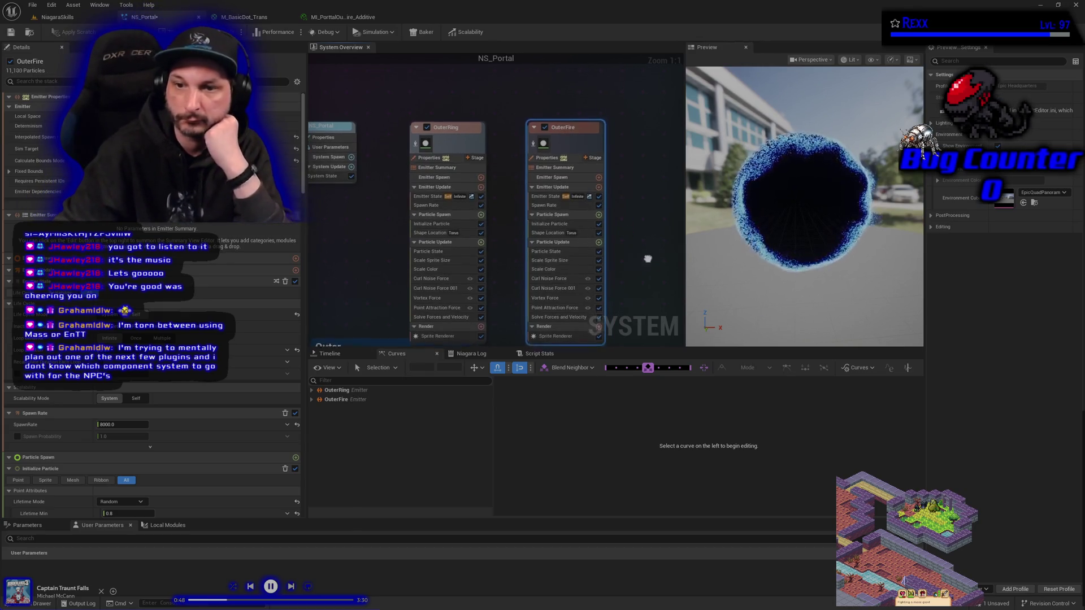
{"action": "left_click_drag", "start_coordinate": [649, 257], "coordinate": [620, 235]}
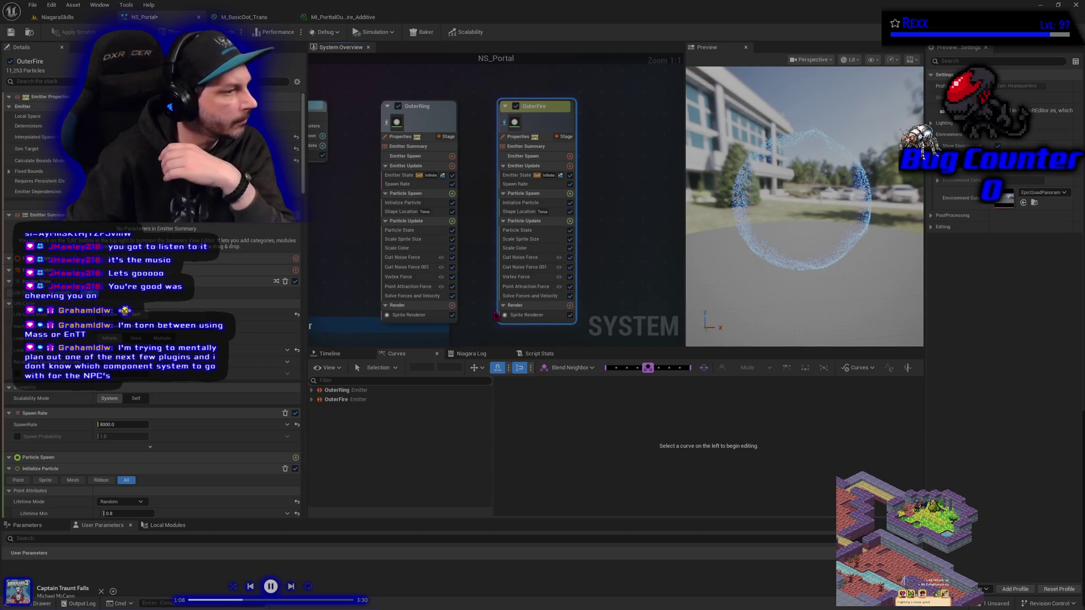
{"action": "left_click", "coordinate": [531, 317]}
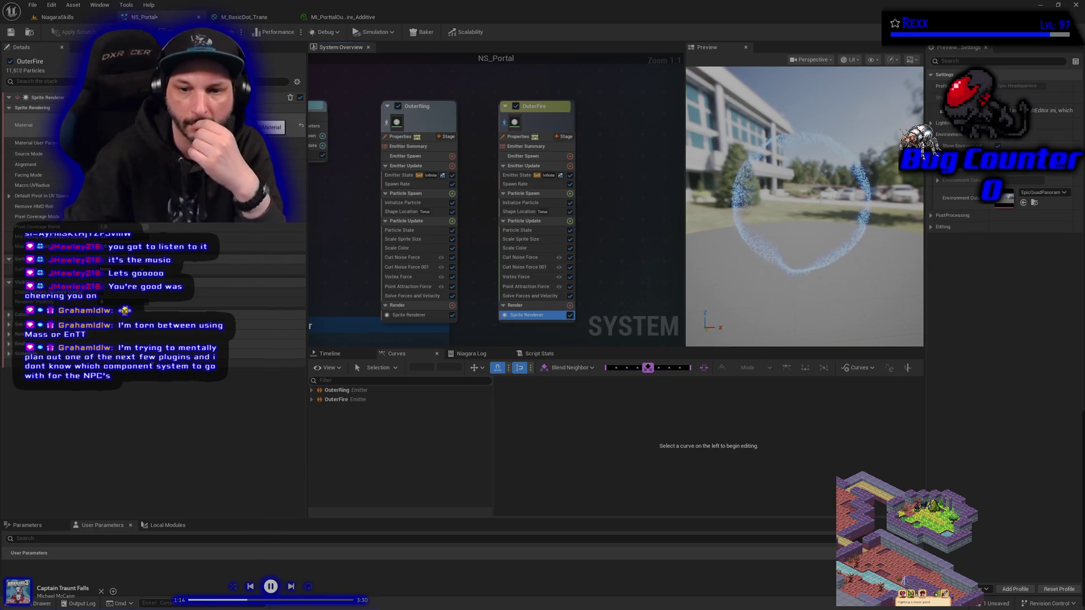
- Assign M_PortalOuterFire_Additive as the OuterFire sprite renderer's material
{"action": "left_click", "coordinate": [271, 127]}
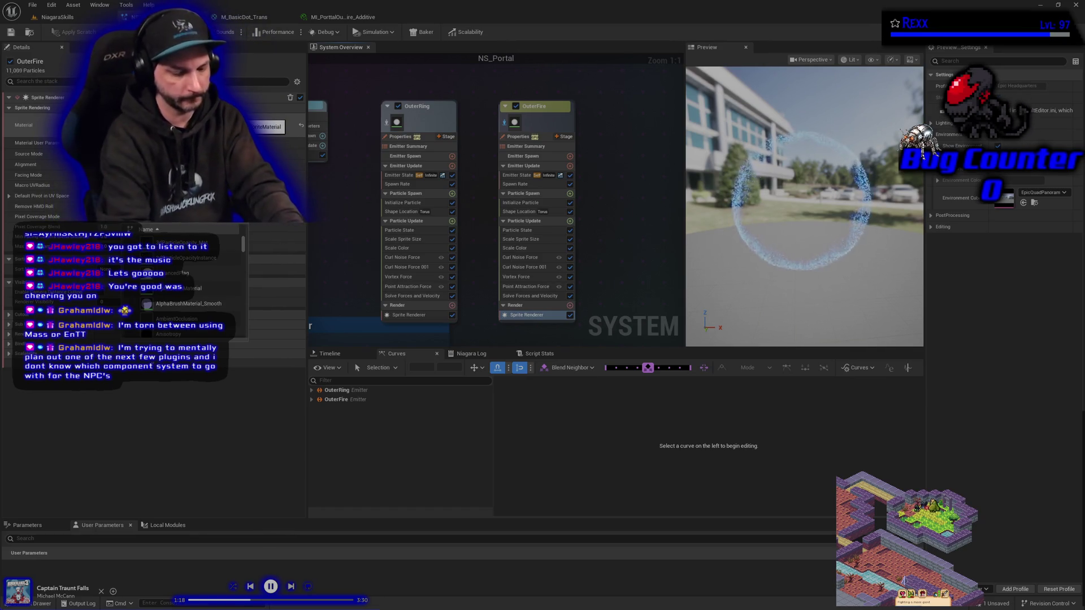
{"action": "scroll", "coordinate": [192, 283], "scroll_direction": "down", "scroll_amount": 5}
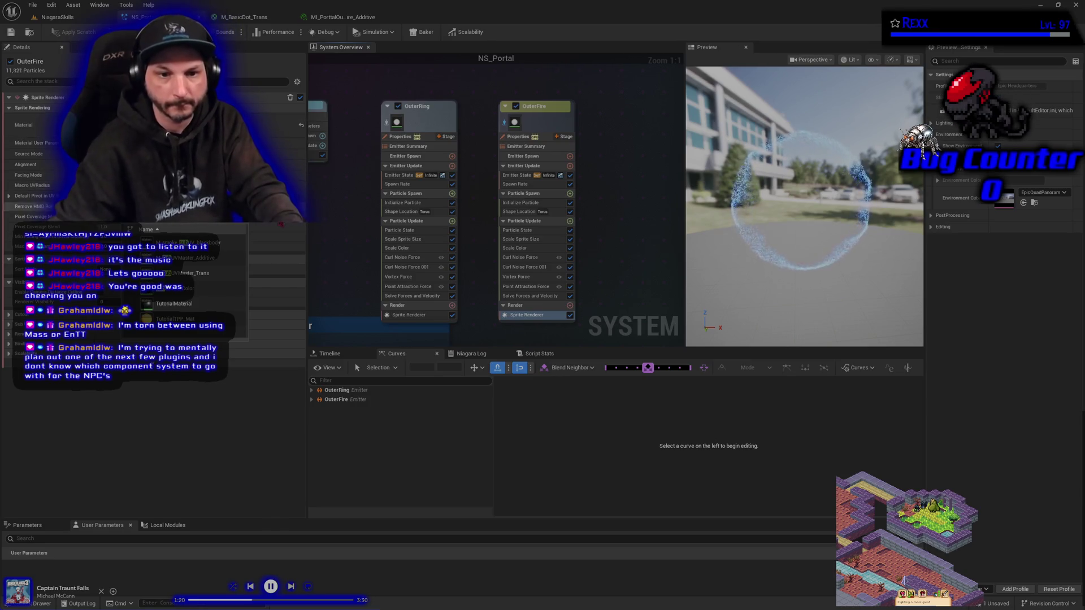
{"action": "mouse_move", "coordinate": [234, 257]}
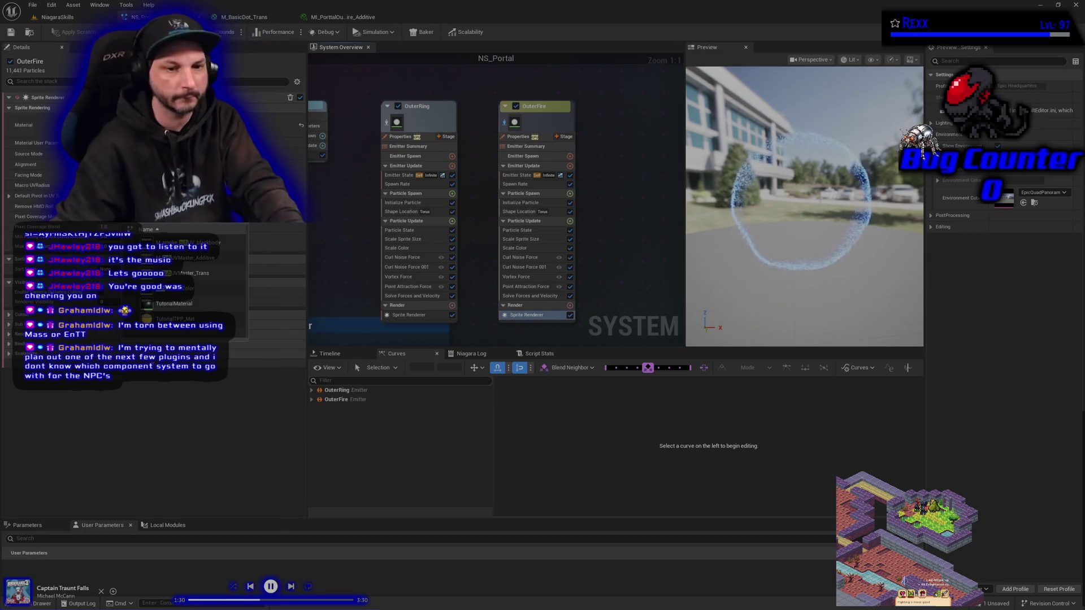
{"action": "scroll", "coordinate": [192, 277], "scroll_direction": "up", "scroll_amount": 5}
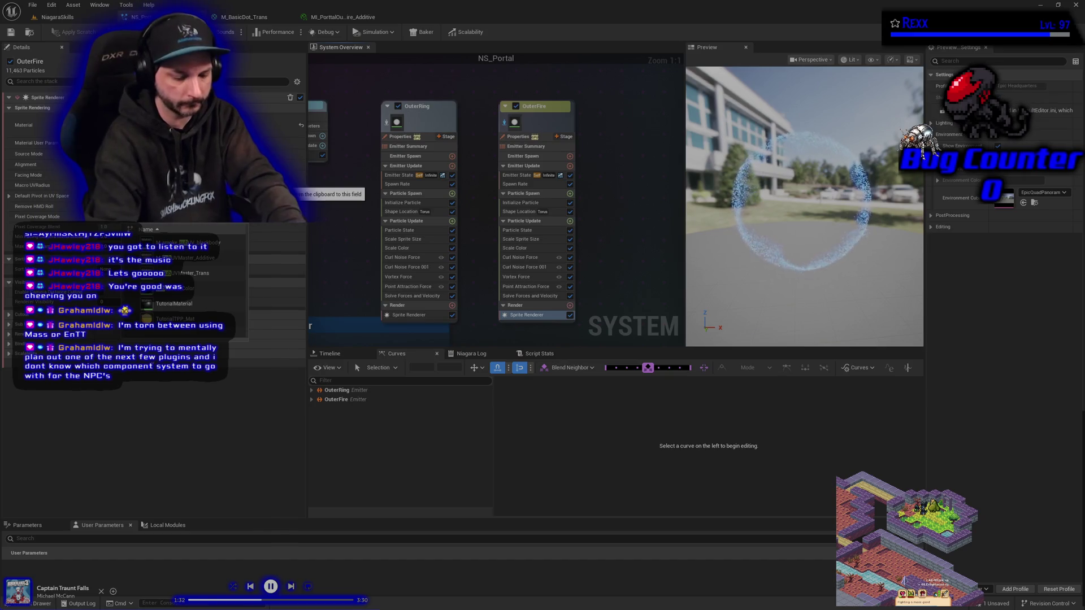
{"action": "type", "text": "portal"}
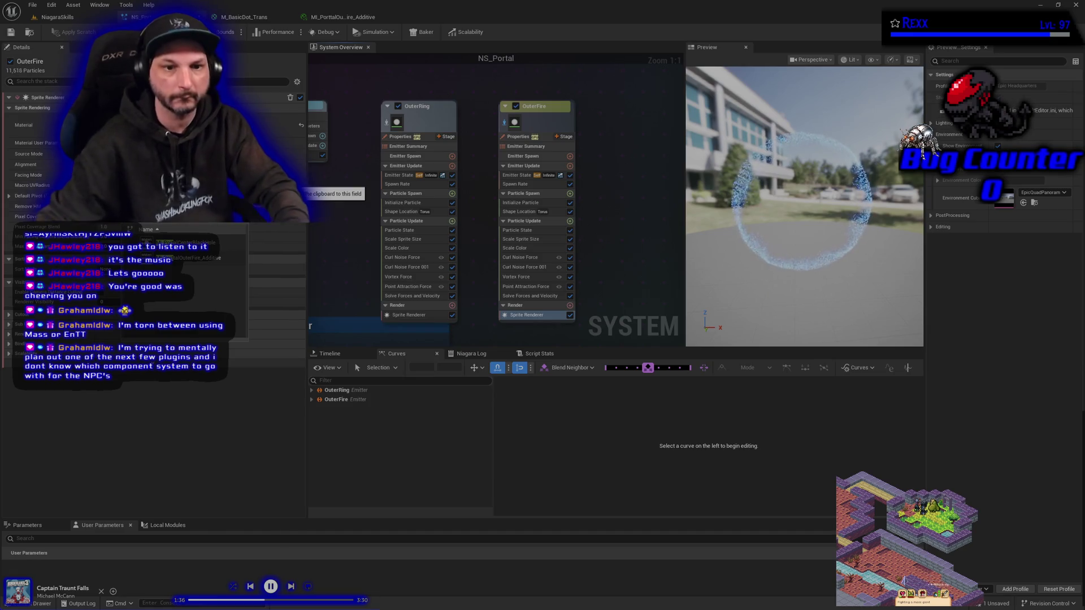
{"action": "left_click", "coordinate": [191, 259]}
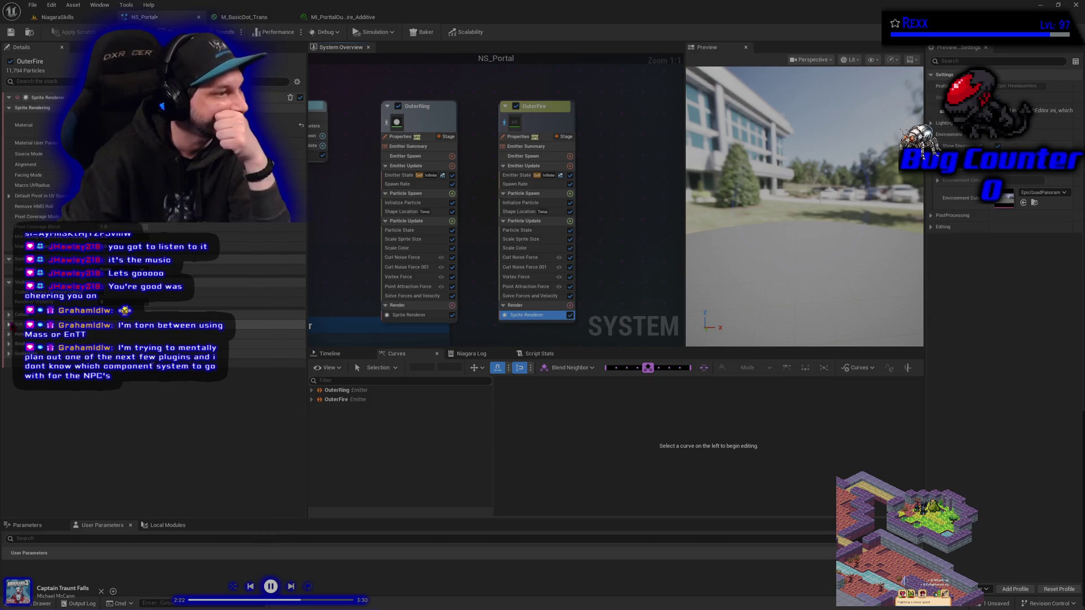
- Adjust OuterFire's SubUV settings to suit the fire flipbook material
{"action": "left_click", "coordinate": [9, 325]}
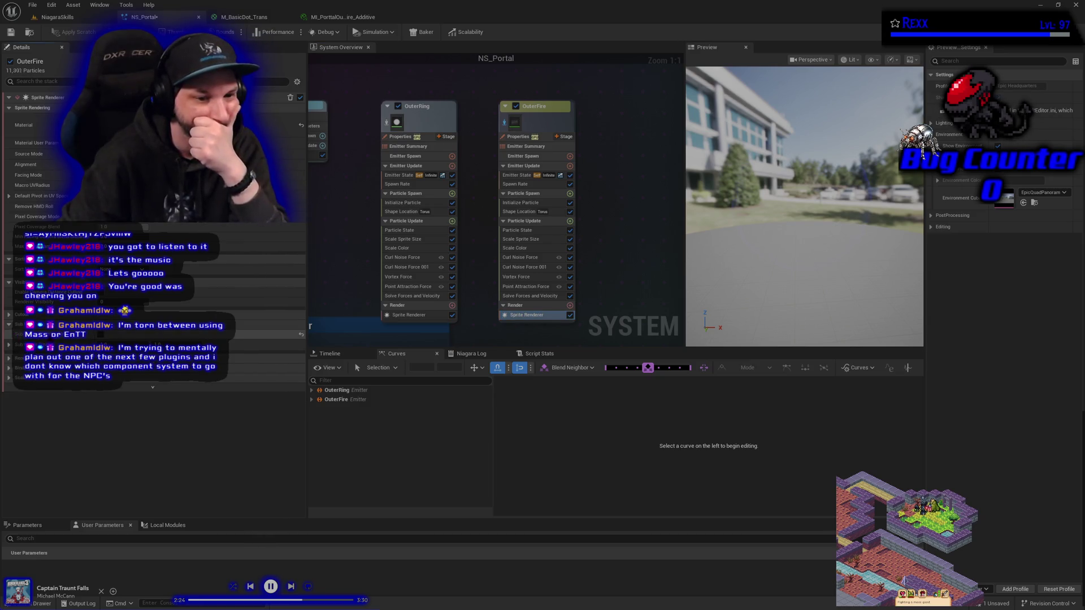
{"action": "left_click", "coordinate": [9, 345]}
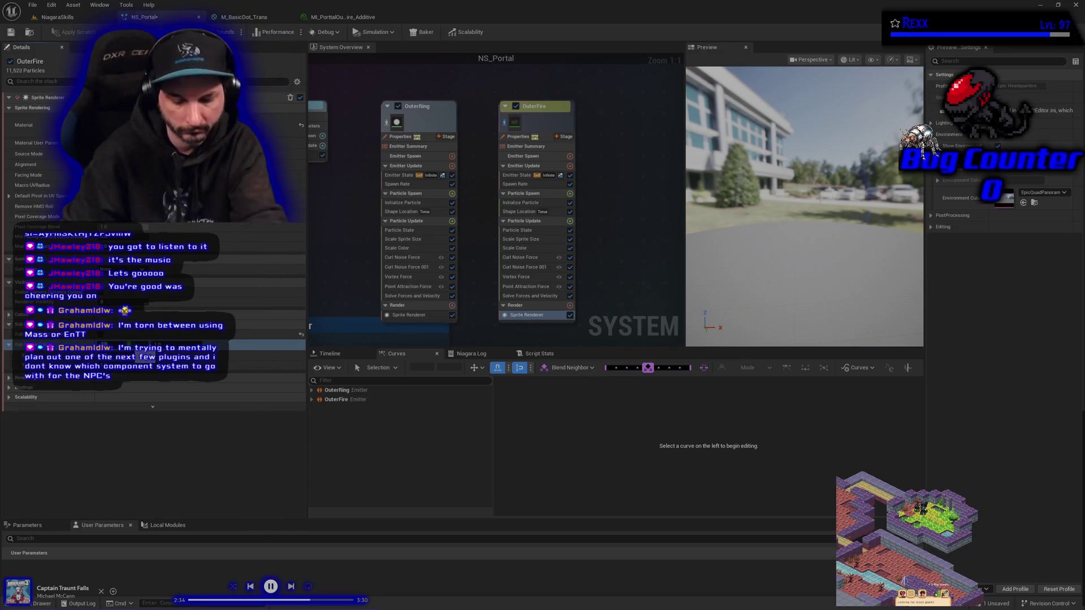
{"action": "left_click_drag", "start_coordinate": [146, 355], "coordinate": [190, 355]}
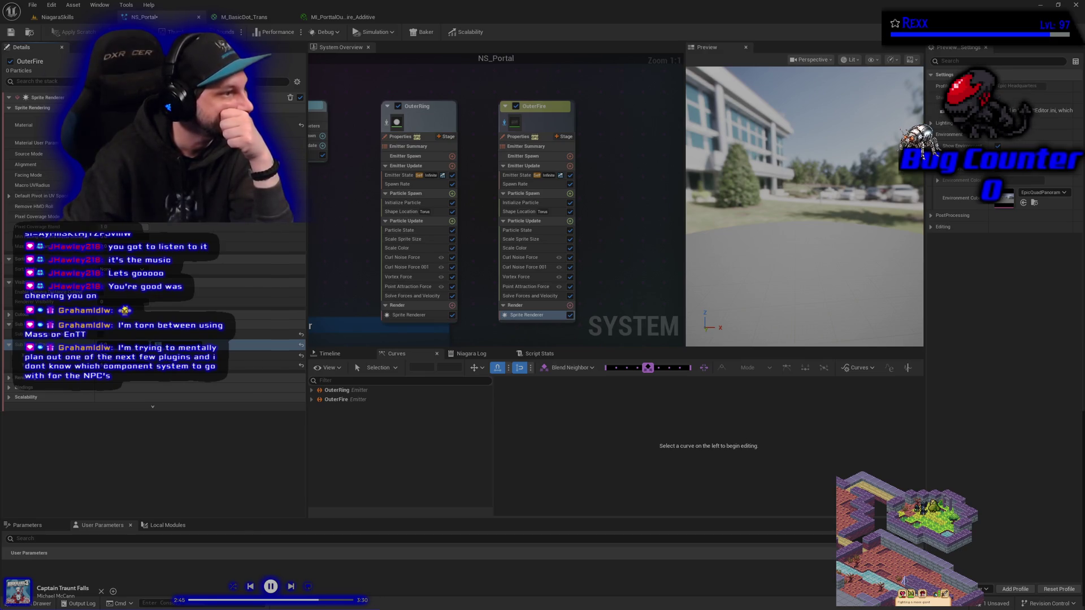
- Save the portal system and brighten OuterFire's blue ring through its Initialize Particle colour settings
{"action": "left_click", "coordinate": [517, 203]}
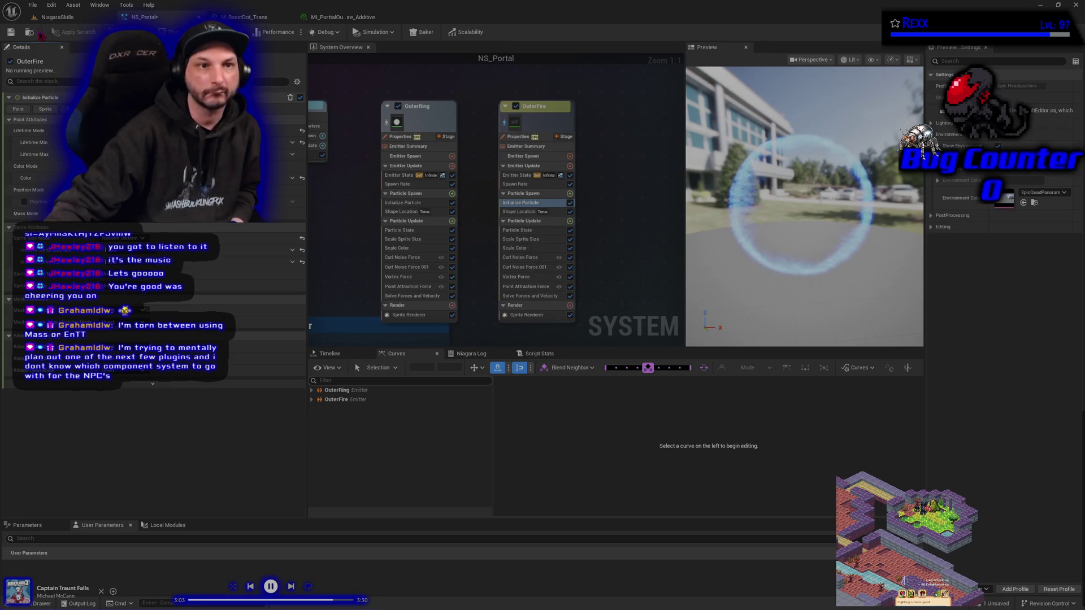
{"action": "left_click", "coordinate": [13, 35]}
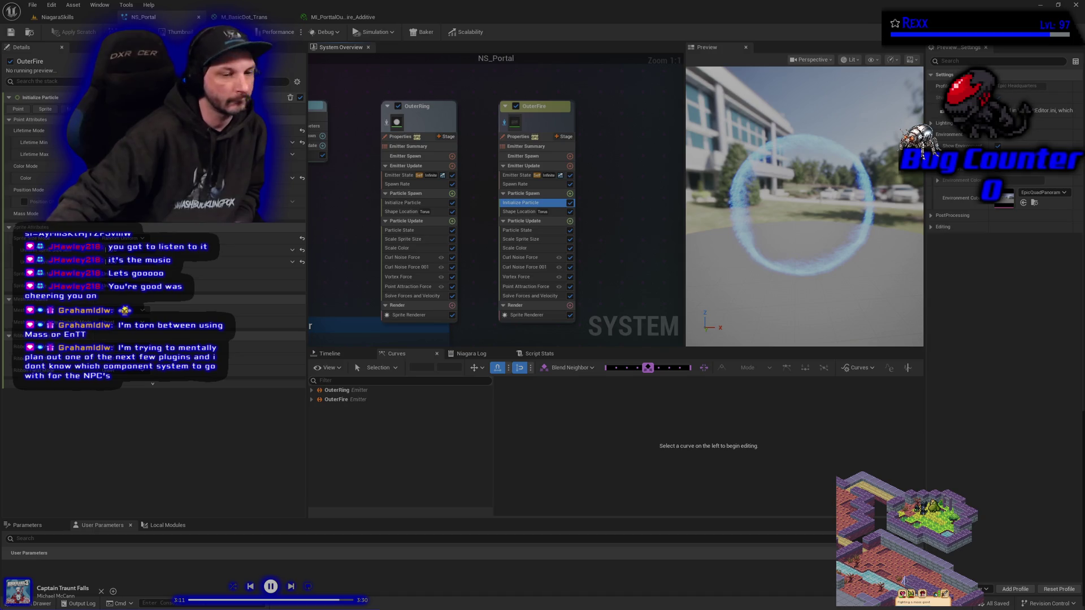
{"action": "left_click", "coordinate": [85, 262]}
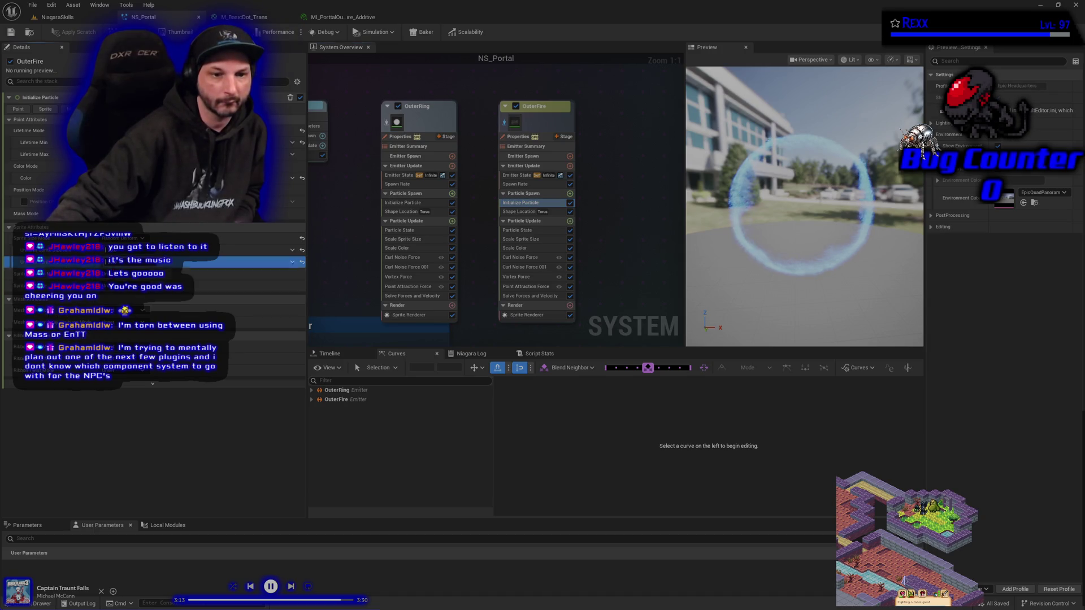
{"action": "left_click", "coordinate": [170, 274]}
{"action": "left_click", "coordinate": [158, 291]}
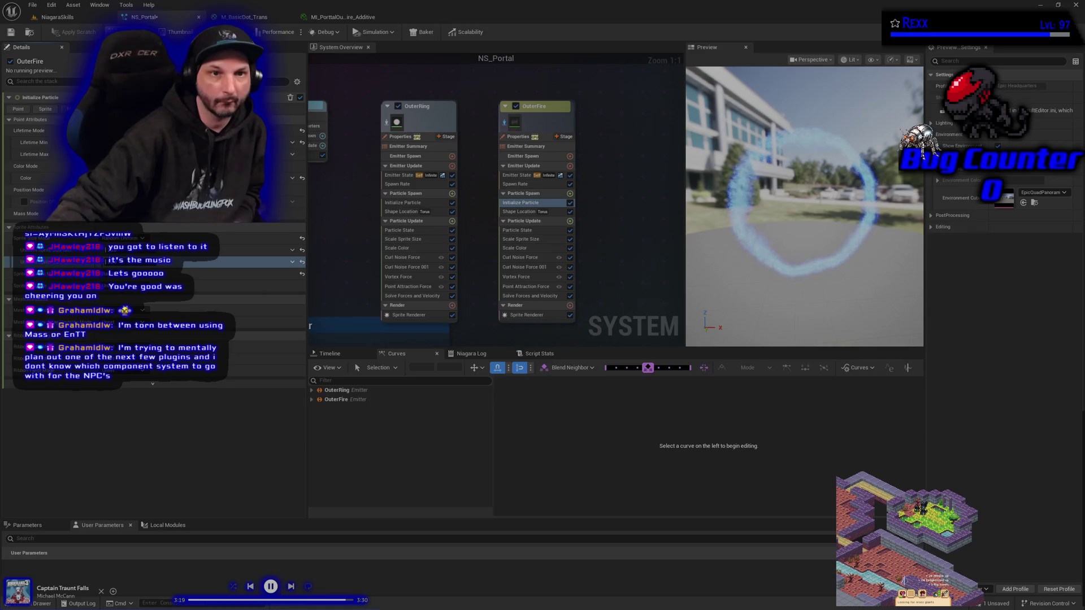
{"action": "left_click", "coordinate": [32, 5]}
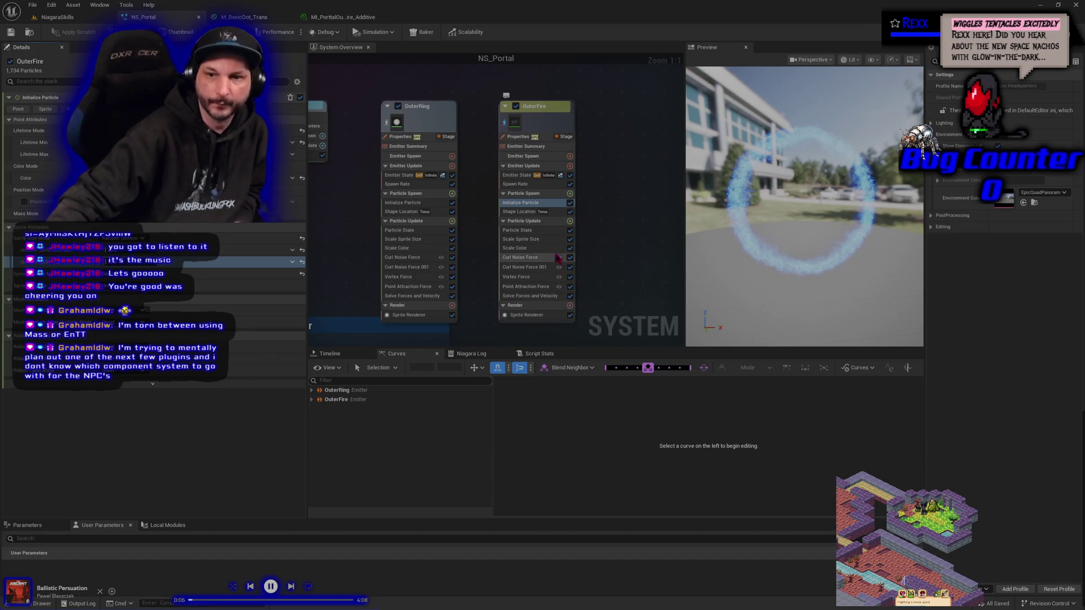
{"action": "left_click", "coordinate": [570, 222]}
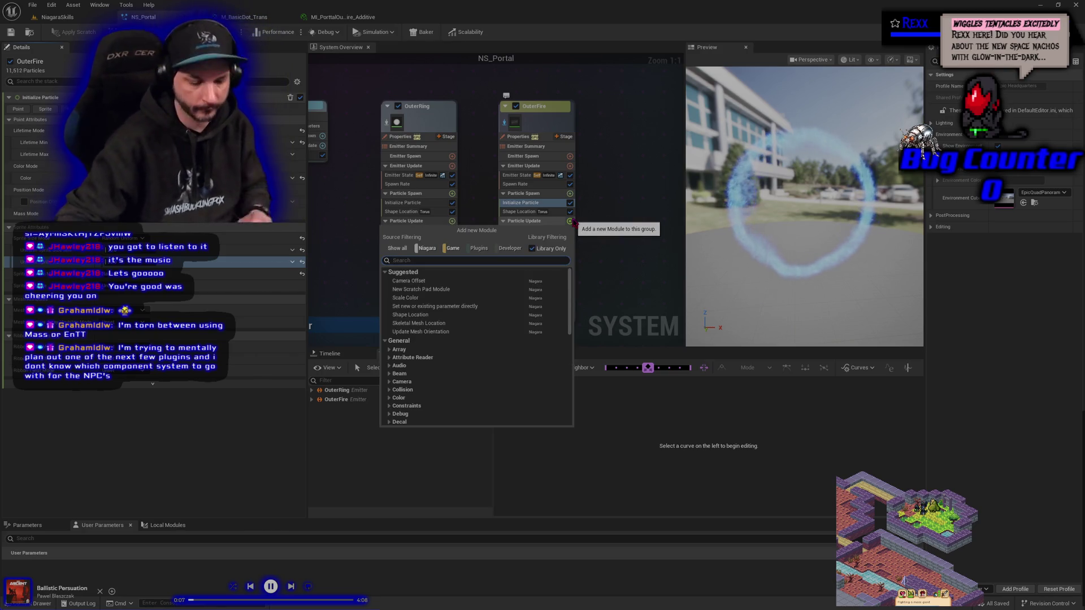
- Search 'sub' and add Sub UVAnimation to OuterFire's Particle Update, then select Spawn Rate
{"action": "type", "text": "sub"}
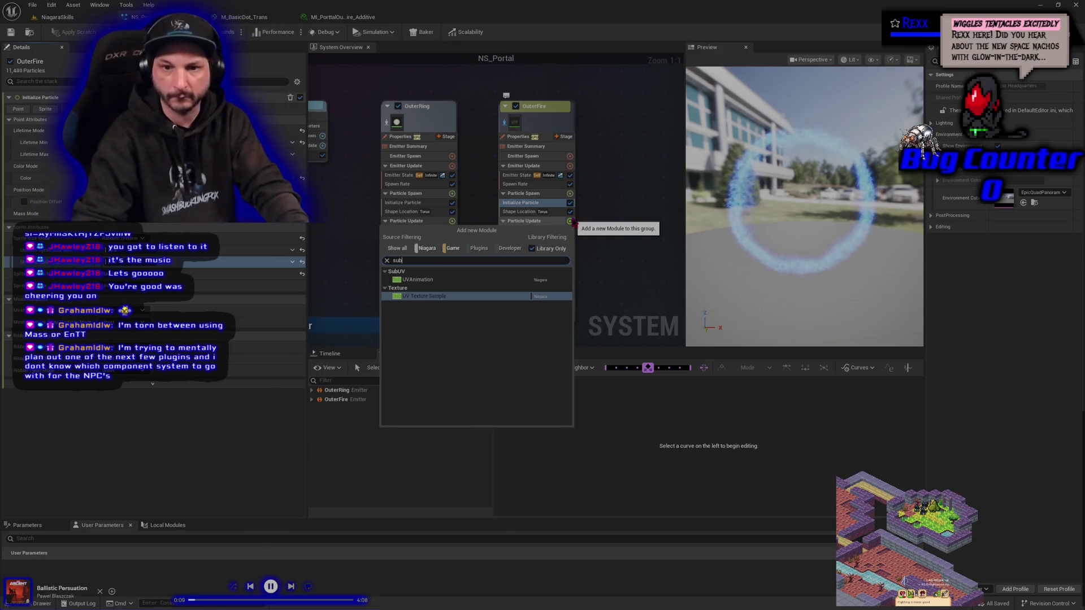
{"action": "key", "text": "Up"}
{"action": "key", "text": "Return"}
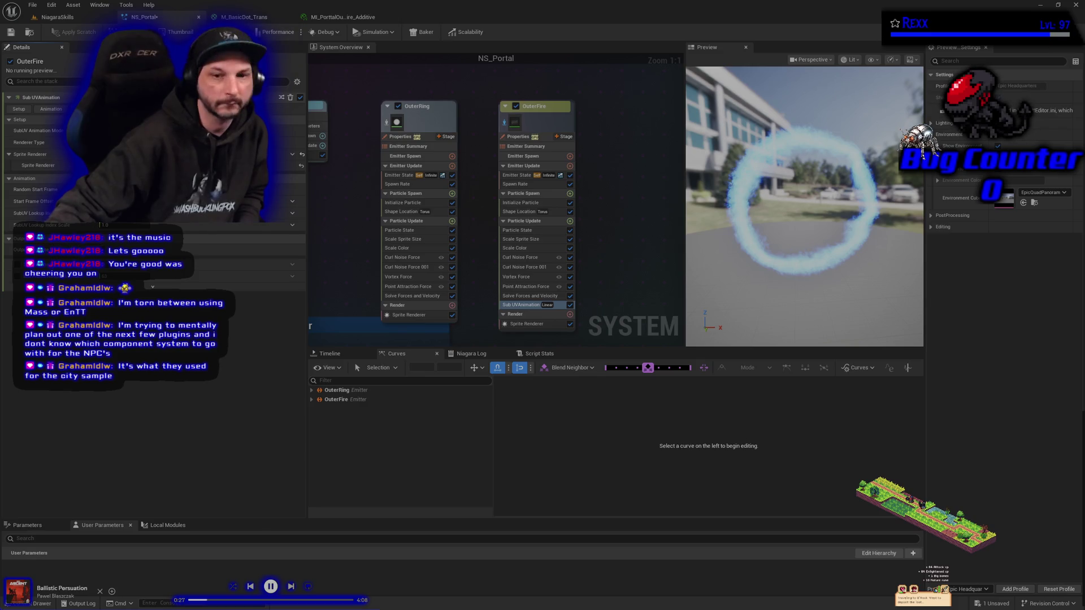
{"action": "left_click", "coordinate": [508, 185]}
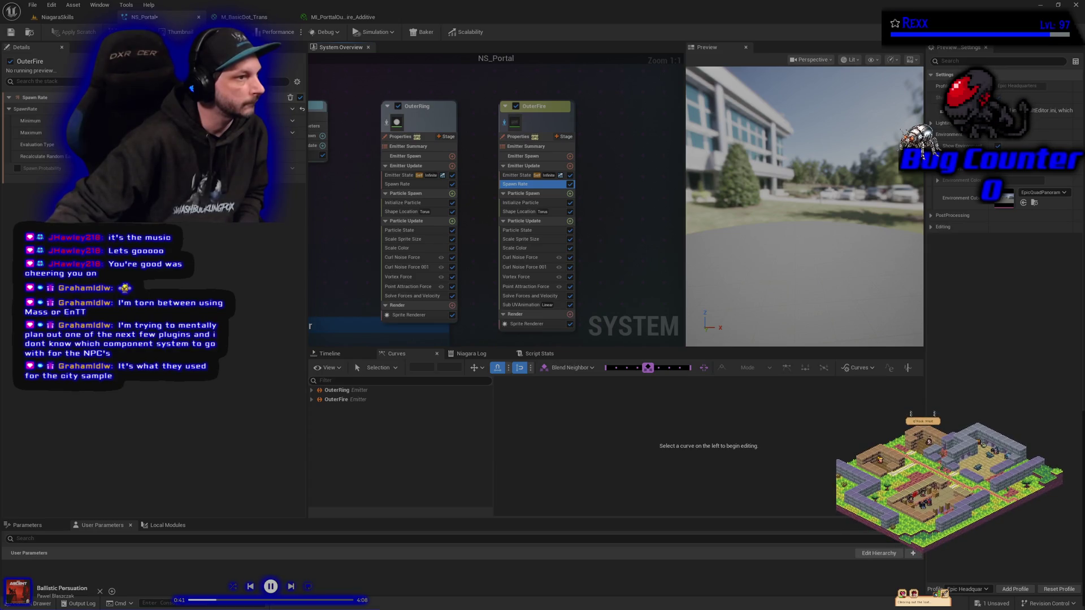
- Lower OuterFire's minimum Spawn Rate, thinning the ring to about 1,400–2,100 particles
{"action": "left_click", "coordinate": [31, 121]}
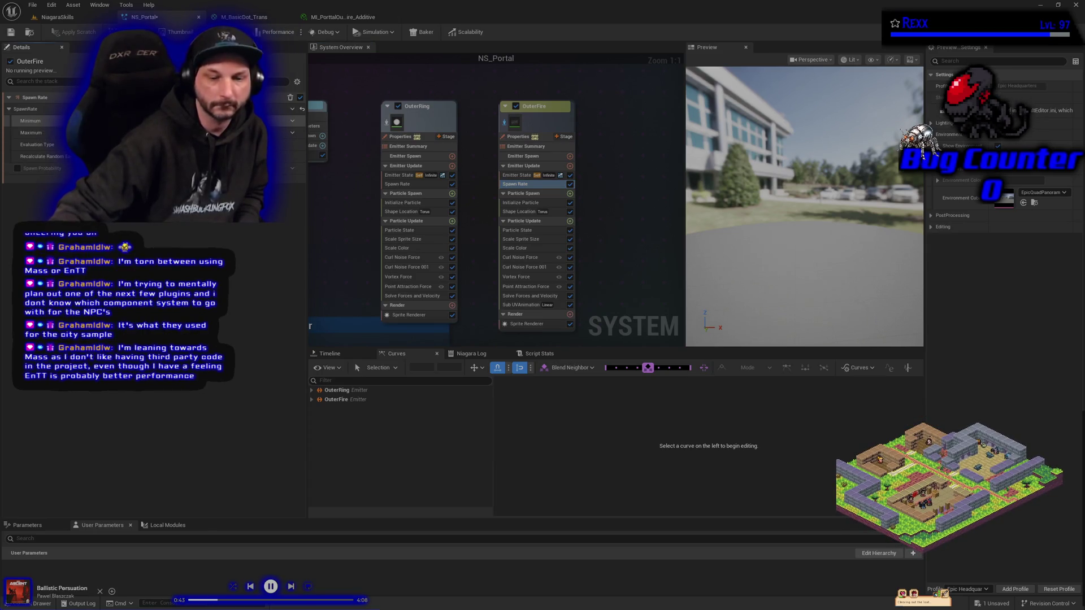
{"action": "key", "text": "Return"}
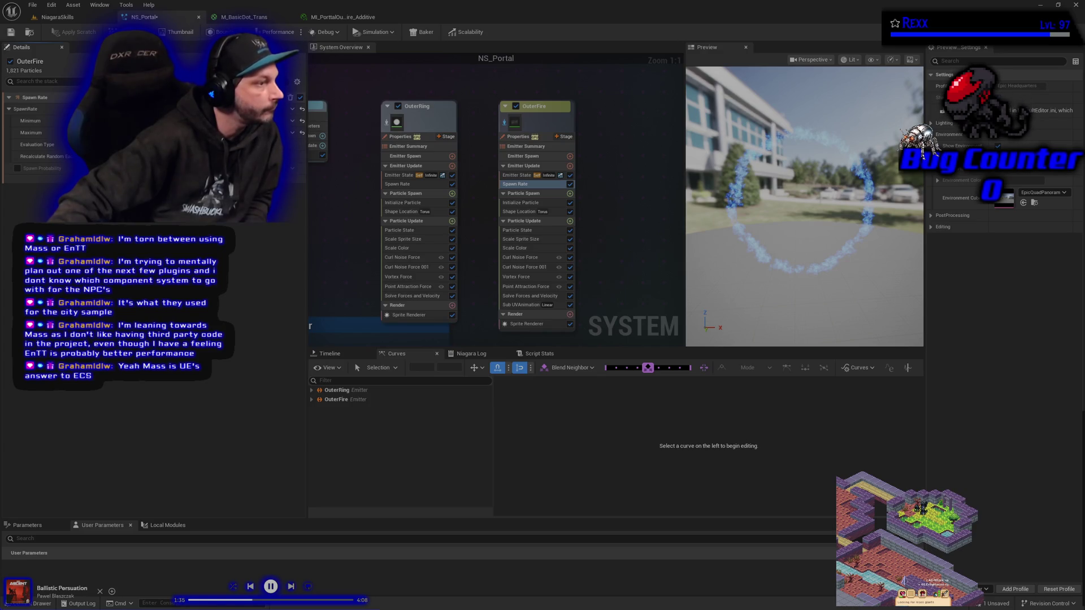
- Select OuterFire's Scale Sprite Size module to reshape its size curve
{"action": "left_click", "coordinate": [529, 239]}
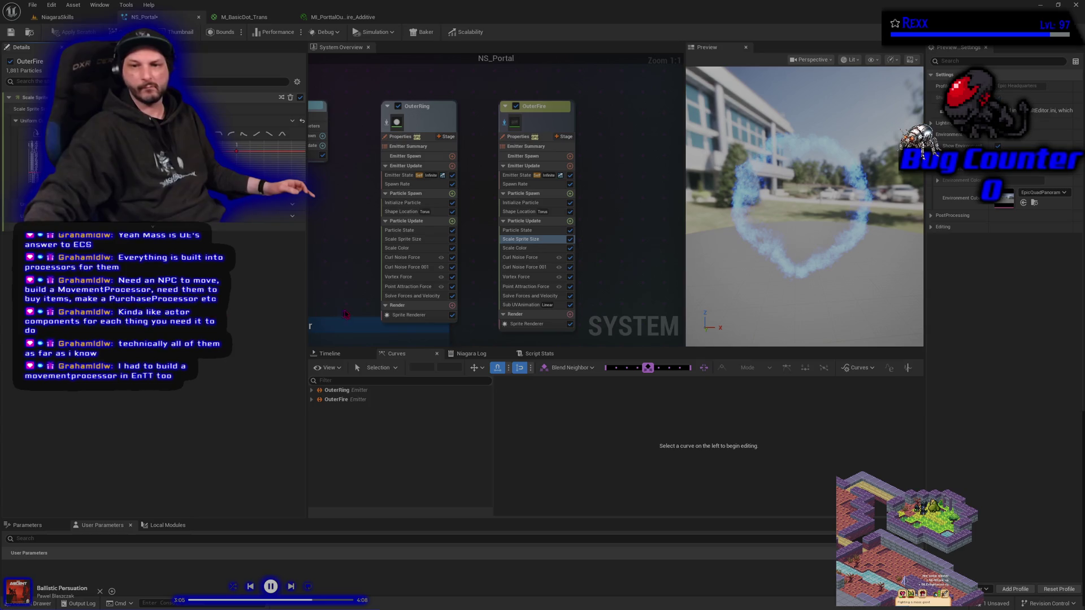
- Disable and delete Curl Noise Force 001, then delete Point Attraction Force from OuterFire
{"action": "left_click", "coordinate": [570, 268]}
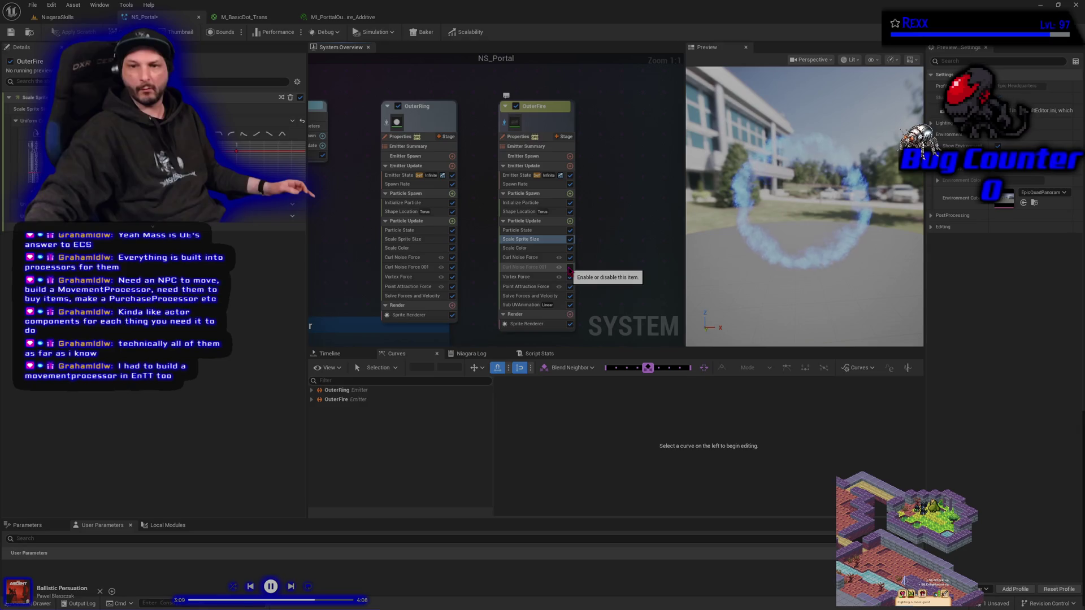
{"action": "left_click", "coordinate": [511, 267]}
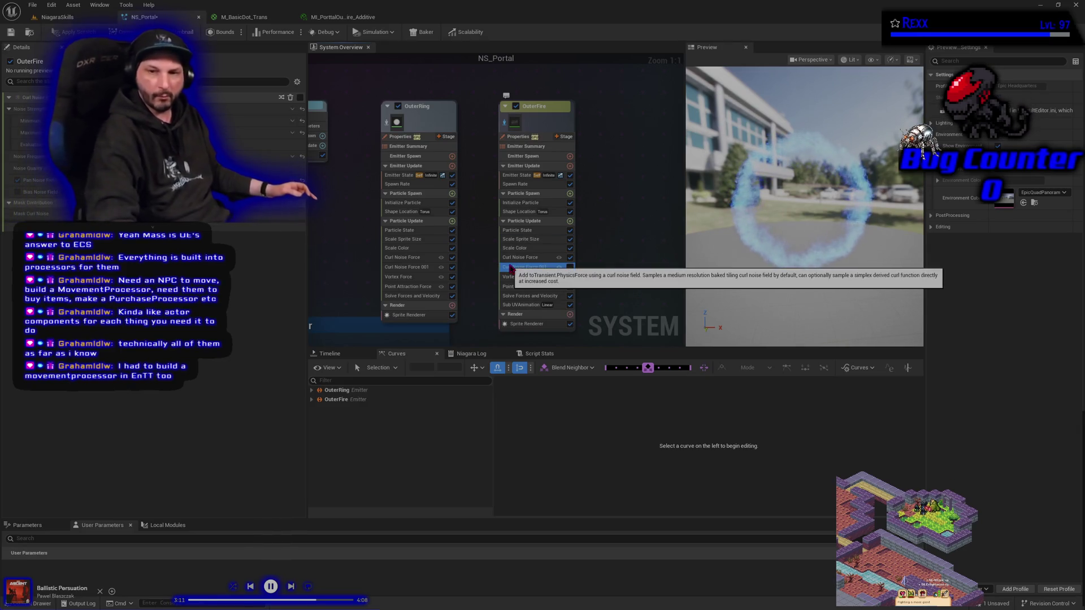
{"action": "key", "text": "Delete"}
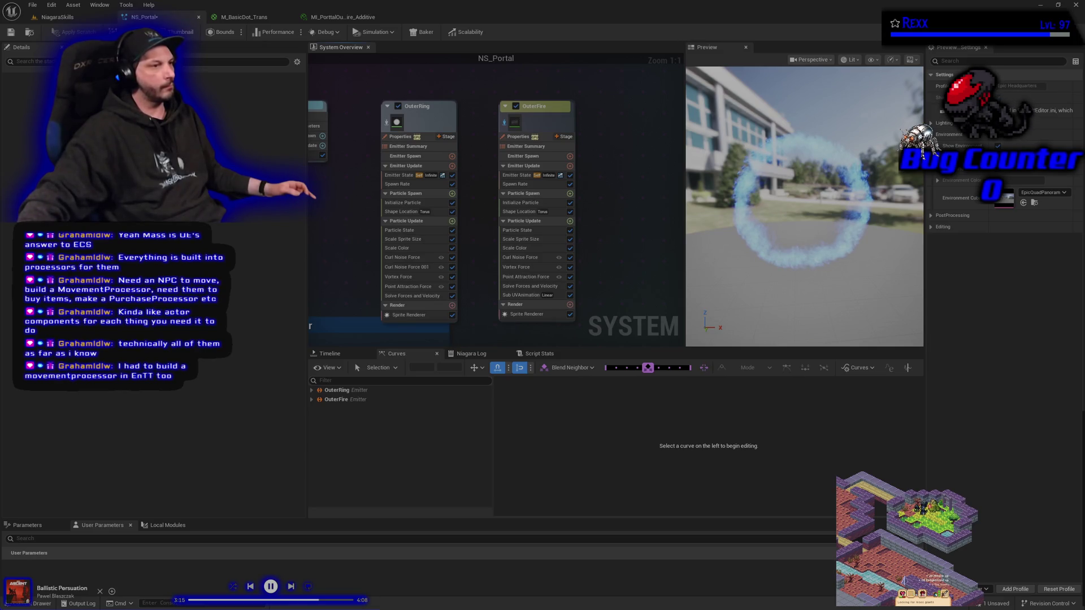
{"action": "left_click", "coordinate": [537, 278]}
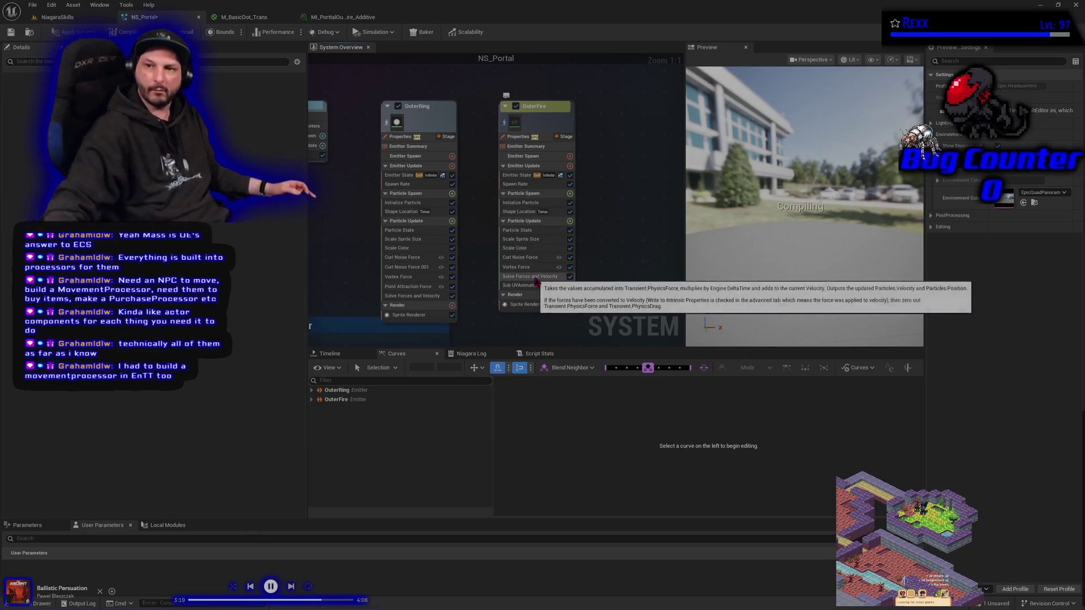
{"action": "key", "text": "Delete"}
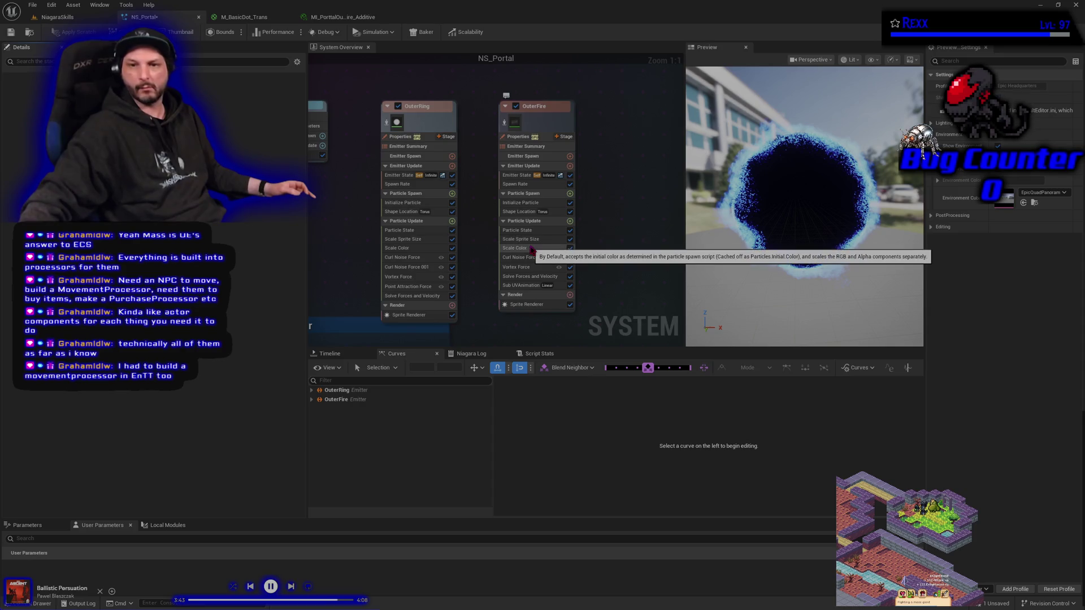
- Change the Large Radius of OuterFire's Shape Location so particles hug the dark centre's rim
{"action": "left_click", "coordinate": [529, 212]}
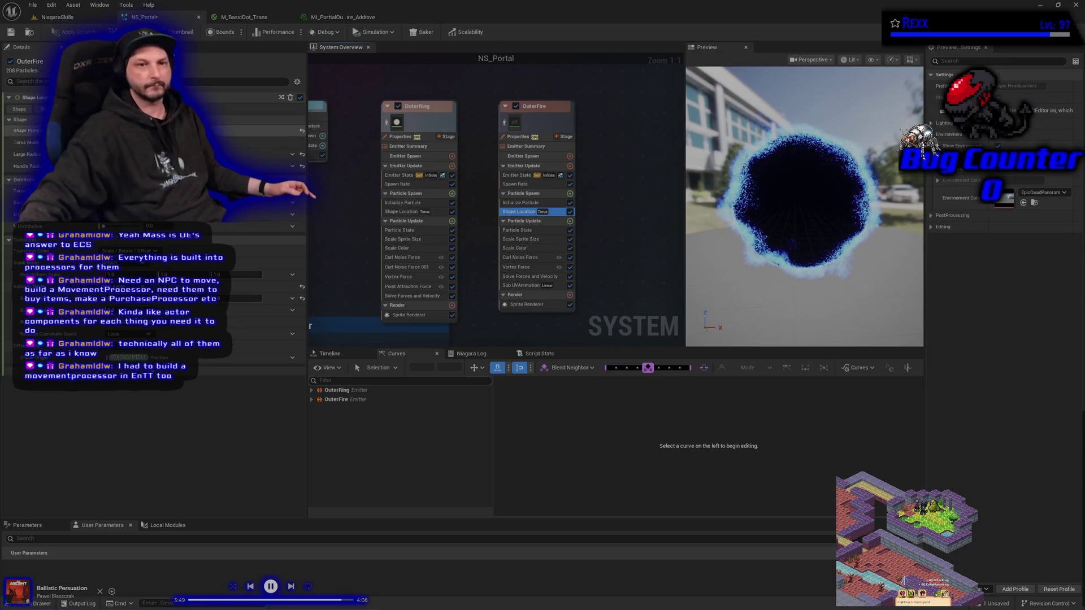
{"action": "left_click", "coordinate": [255, 154]}
{"action": "key", "text": "Return"}
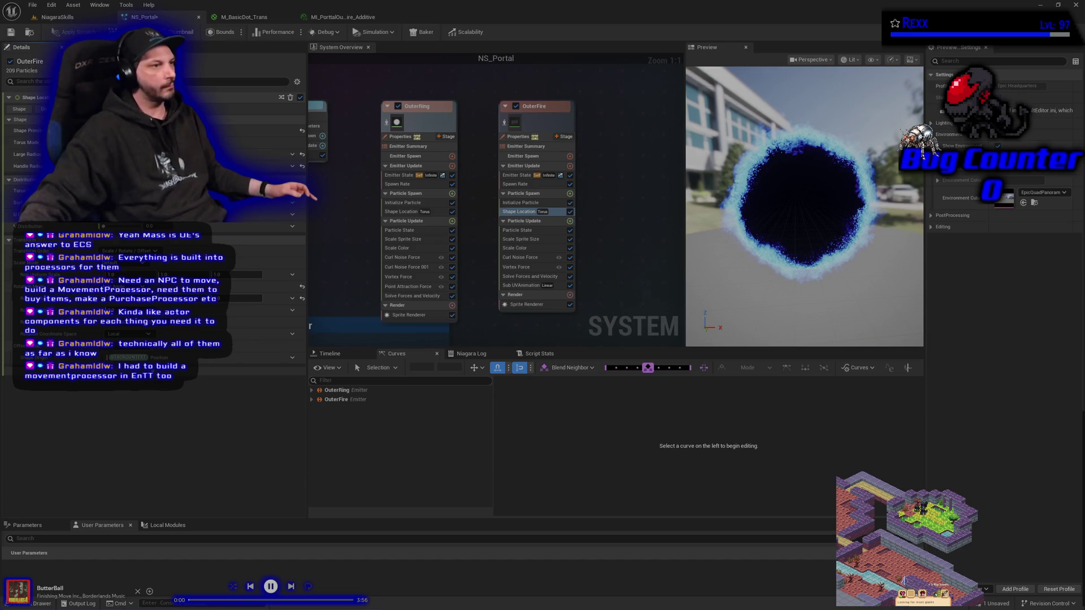
{"action": "left_click", "coordinate": [521, 204]}
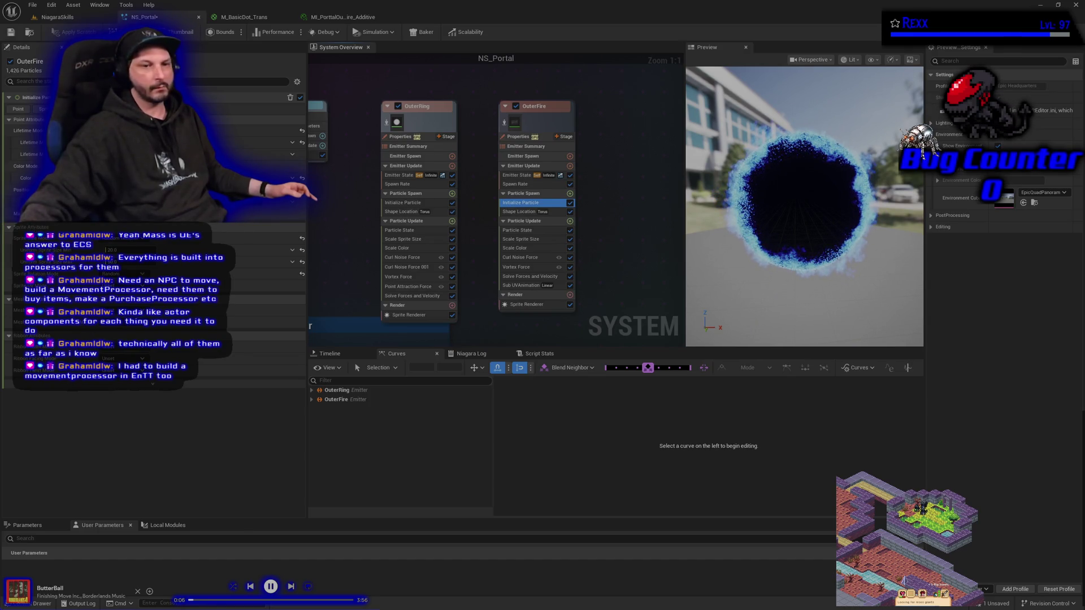
- Brighten OuterFire's particle colour by setting its value to 5.0
{"action": "left_click", "coordinate": [133, 178]}
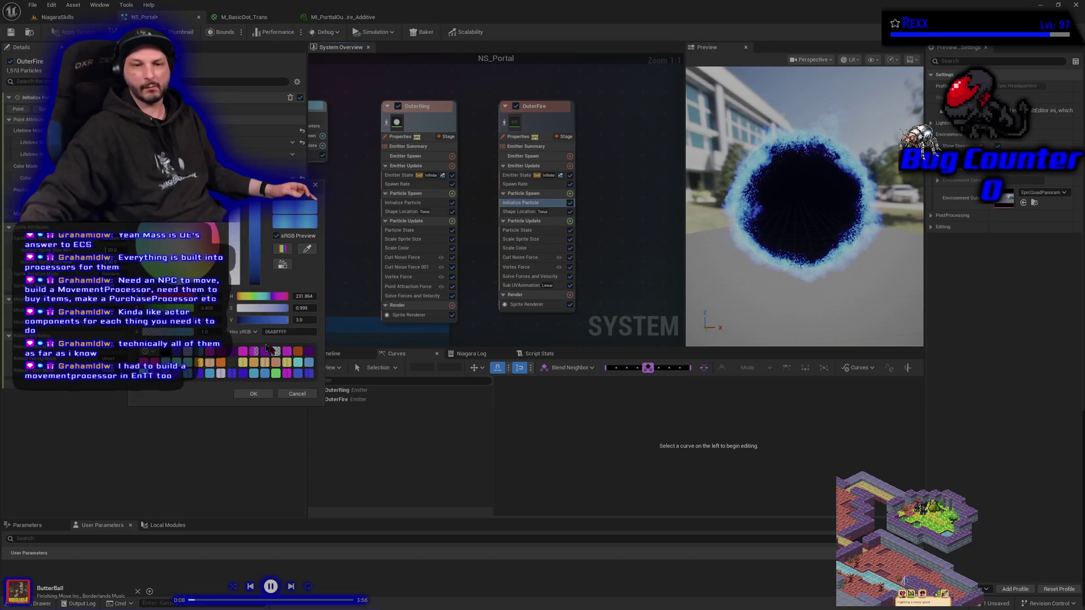
{"action": "left_click", "coordinate": [305, 320]}
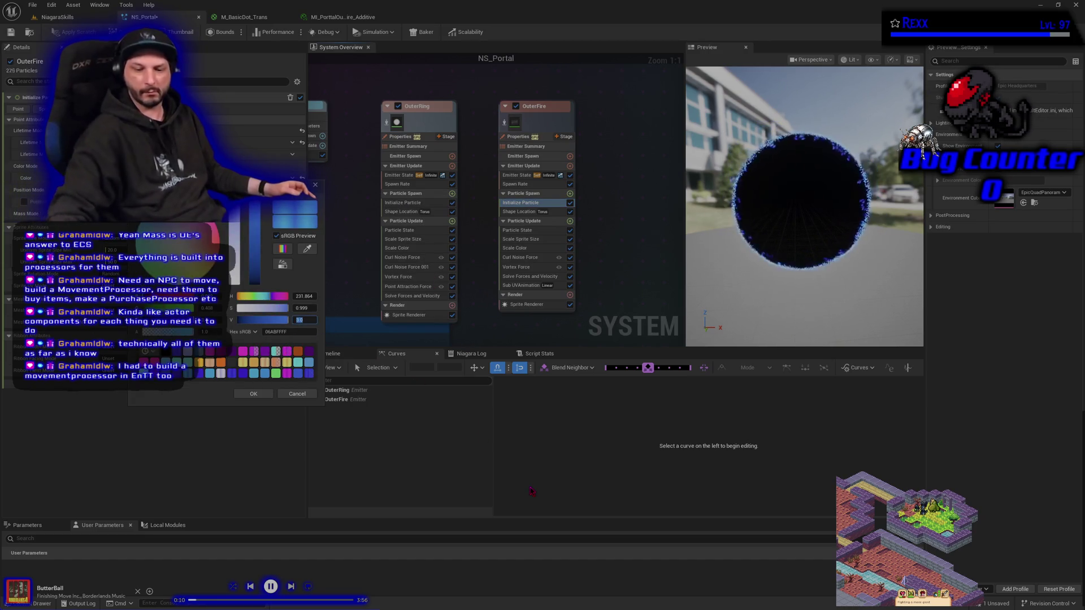
{"action": "type", "text": "5"}
{"action": "key", "text": "Return"}
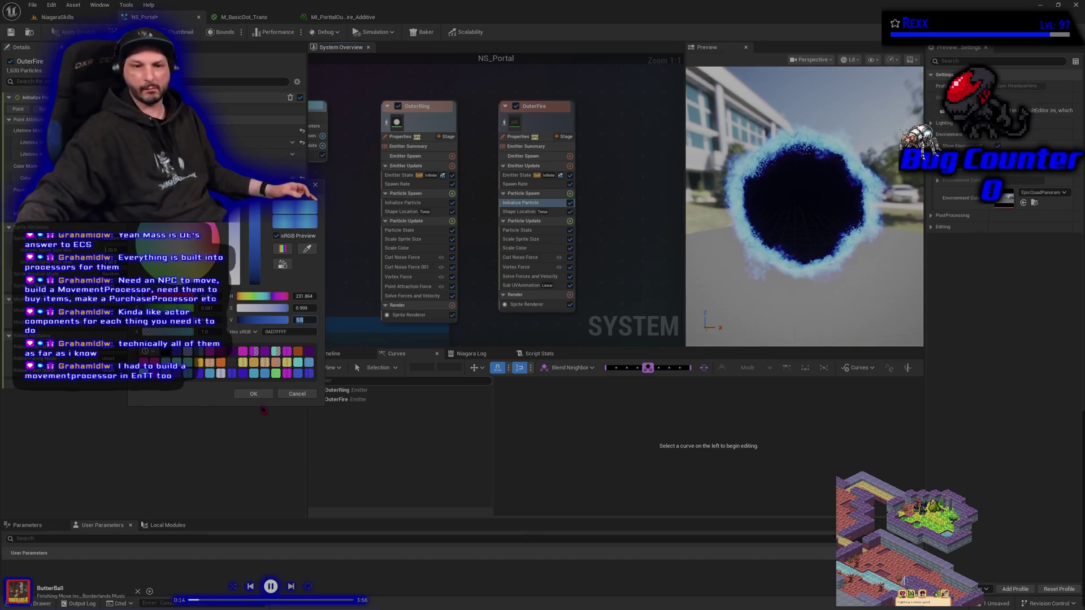
{"action": "left_click", "coordinate": [253, 394]}
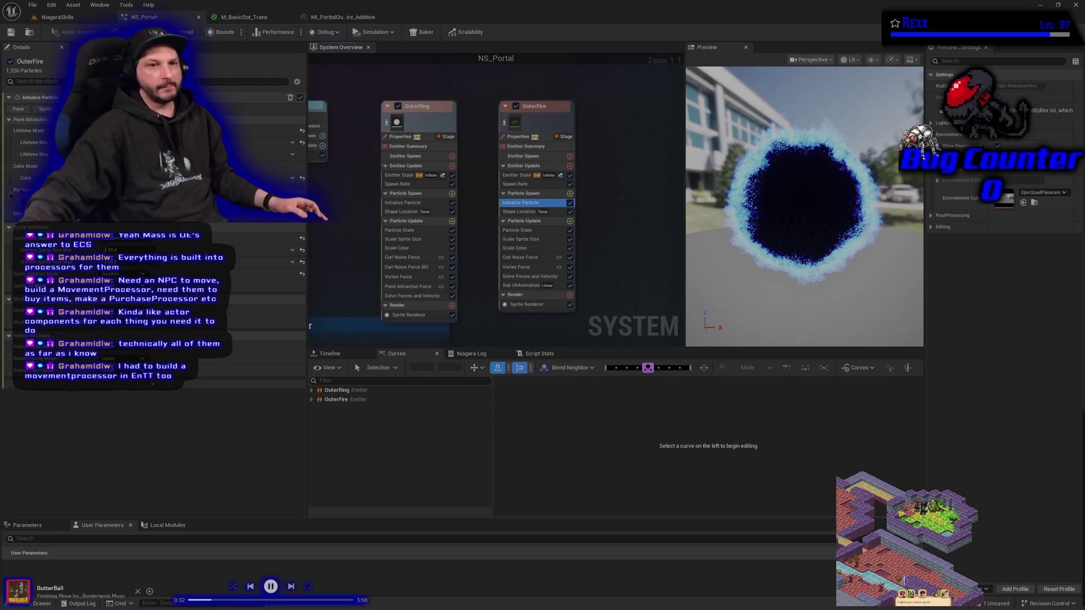
- Set the particle colour value back to 3.0 (hex 06ABFFFF)
{"action": "left_click", "coordinate": [169, 178]}
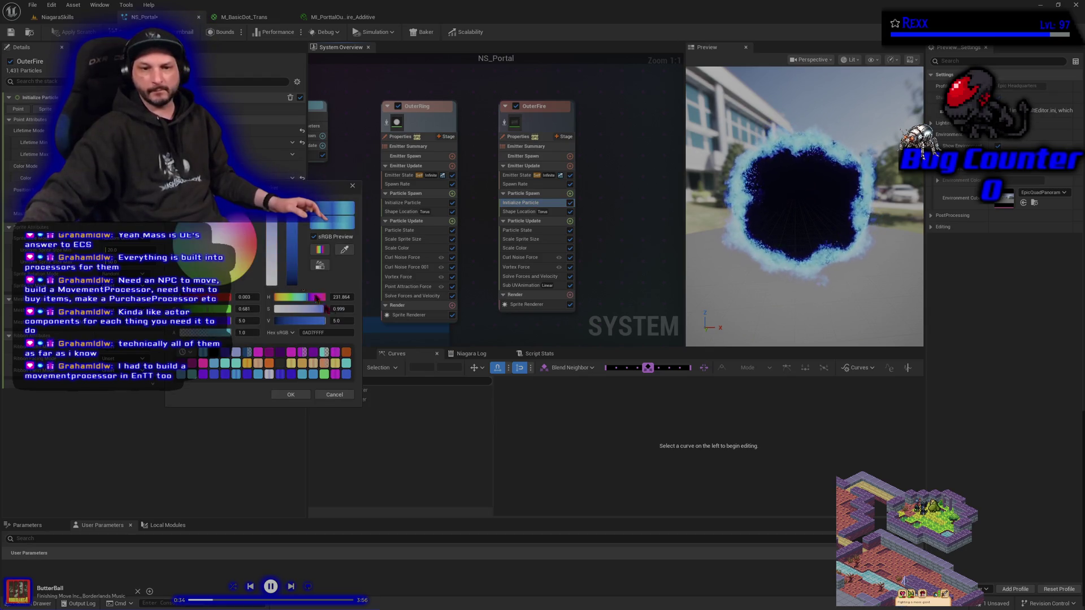
{"action": "left_click", "coordinate": [337, 321]}
{"action": "type", "text": "3"}
{"action": "key", "text": "Return"}
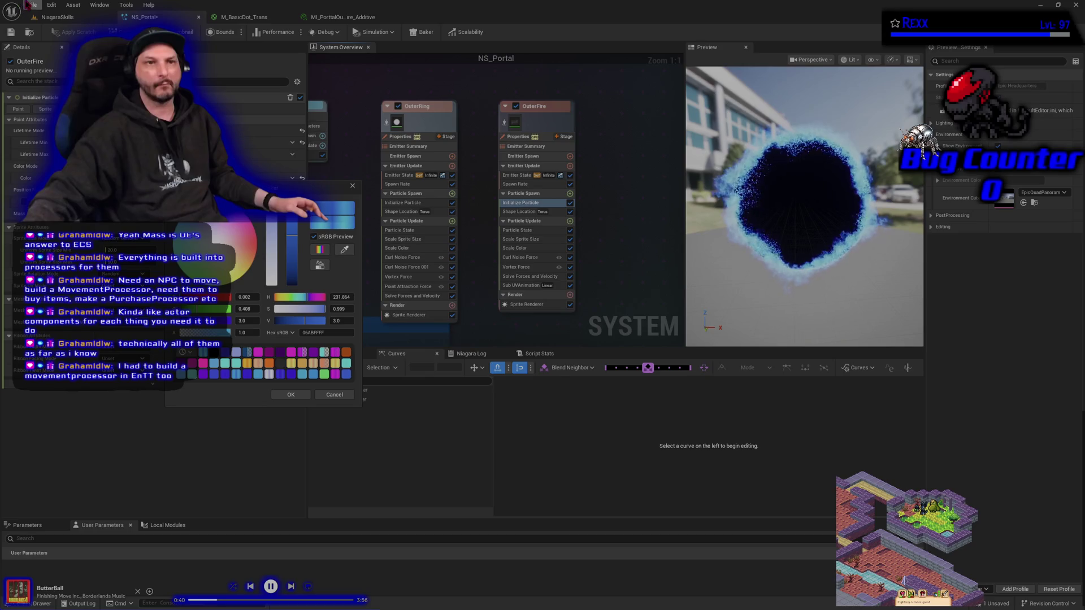
- Save all unsaved assets with File > Save All
{"action": "left_click", "coordinate": [32, 5]}
{"action": "left_click", "coordinate": [48, 57]}
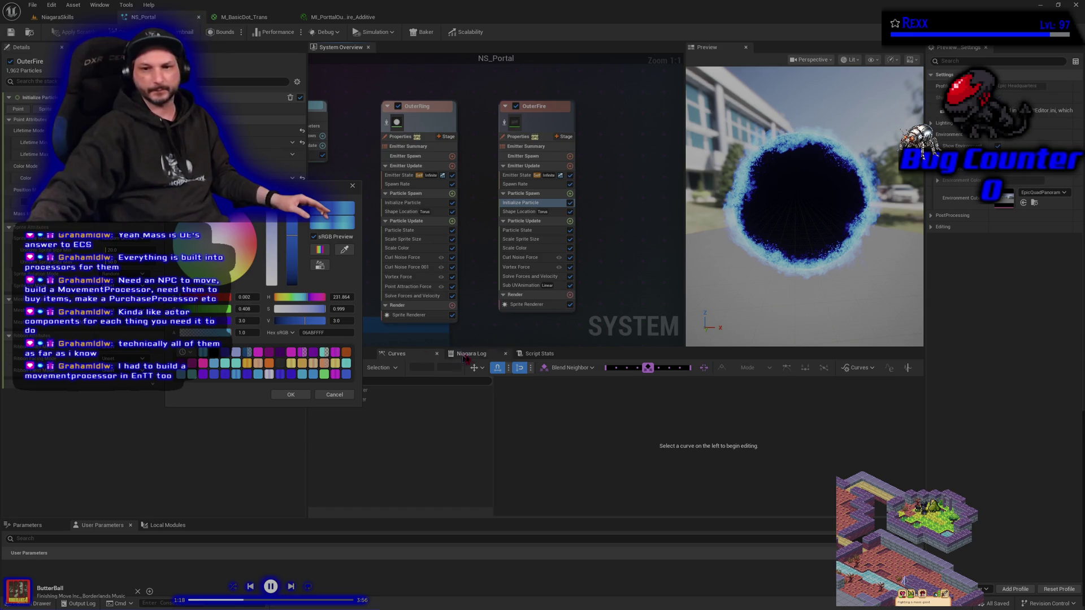
{"action": "mouse_move", "coordinate": [477, 326]}
{"action": "left_mouse_down"}
{"action": "mouse_move", "coordinate": [516, 298]}
{"action": "mouse_move", "coordinate": [499, 318]}
{"action": "left_mouse_up"}
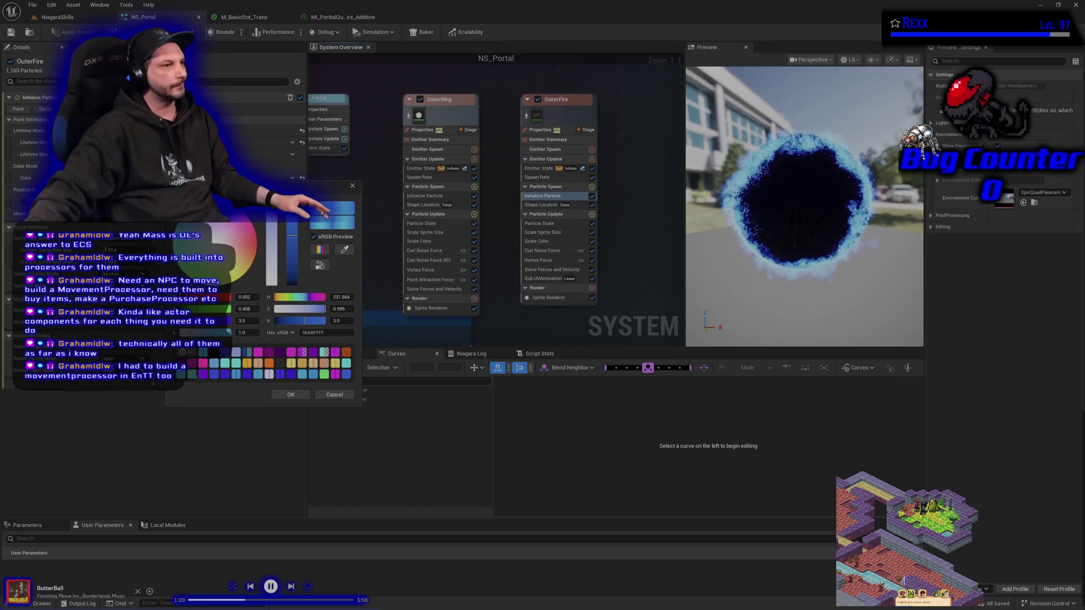